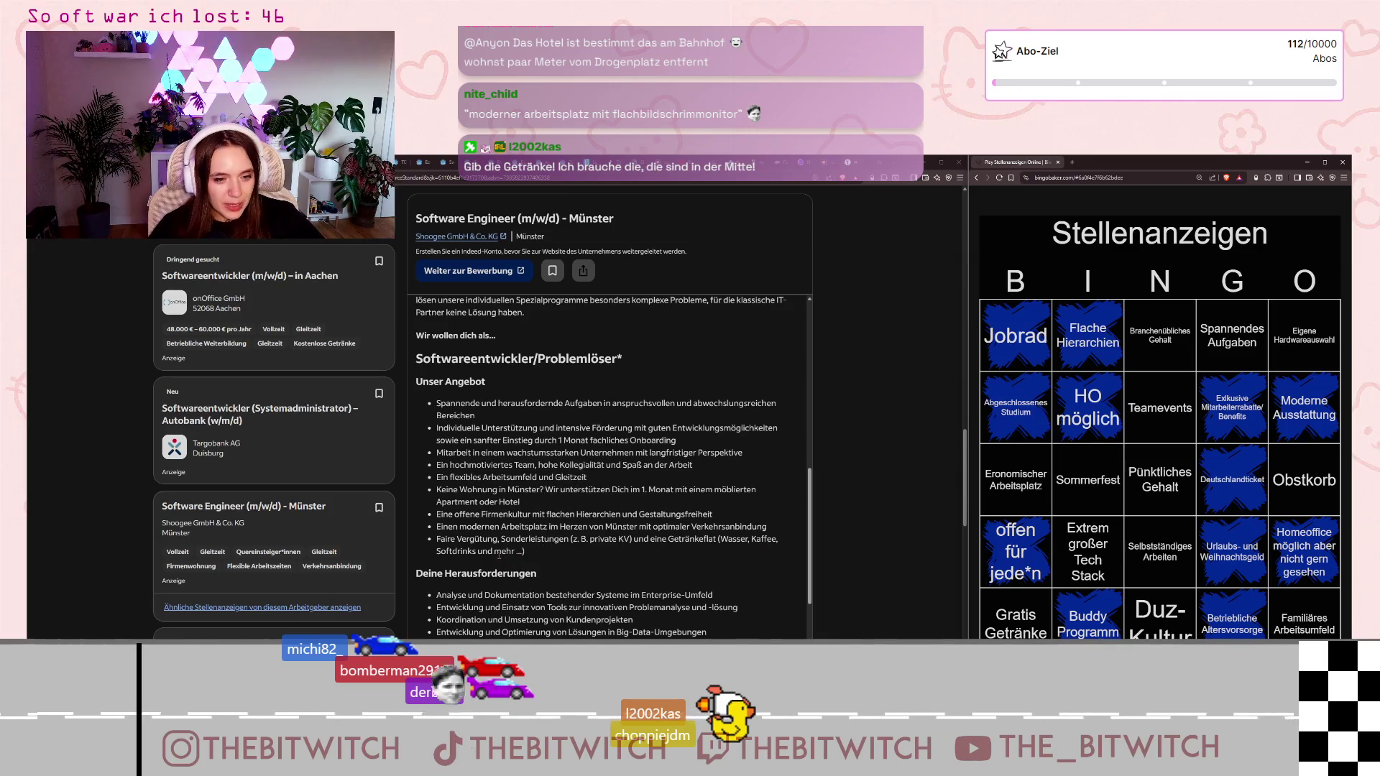
Highlight the flat hierarchies and free drinks perk phrases in the listing, then clear the selection.
{"action": "left_click_drag", "start_coordinate": [517, 514], "coordinate": [635, 515]}
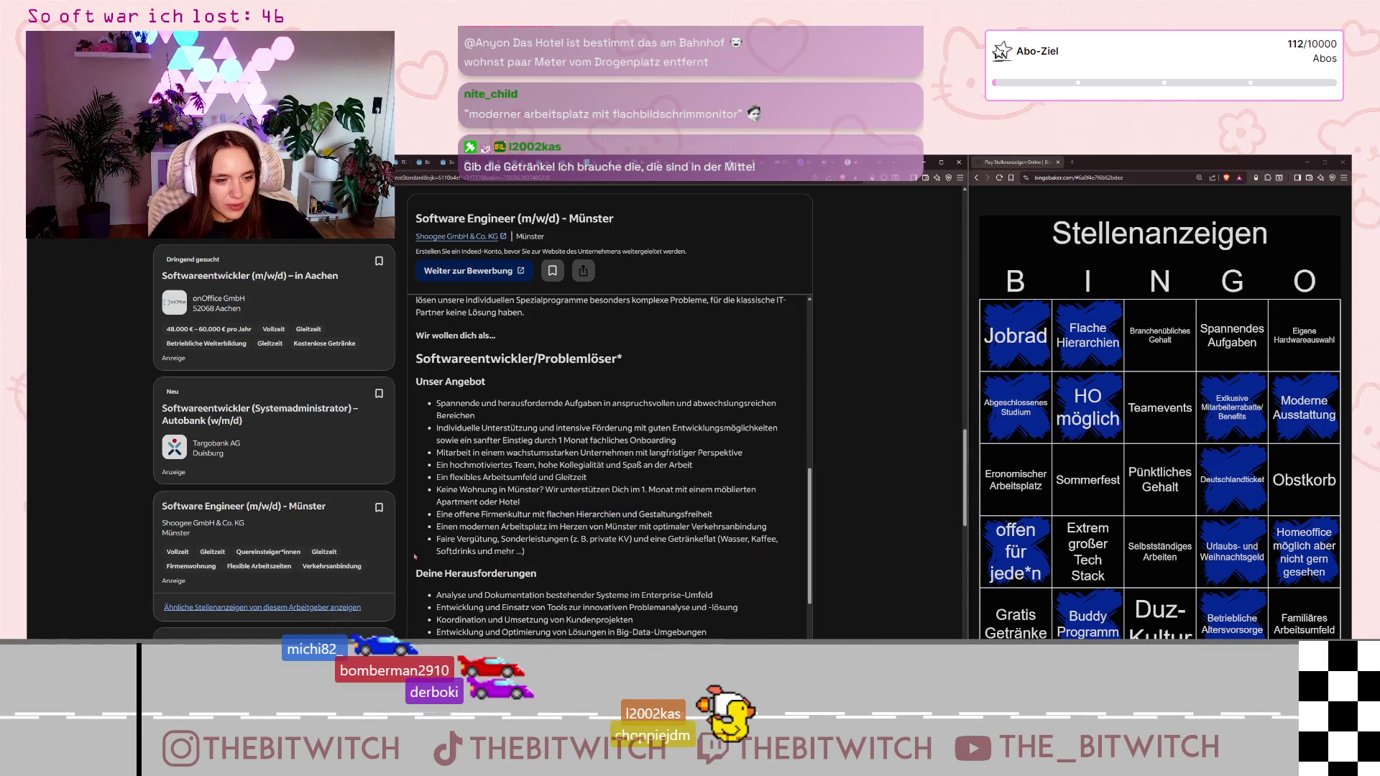
{"action": "left_click_drag", "start_coordinate": [661, 542], "coordinate": [526, 552]}
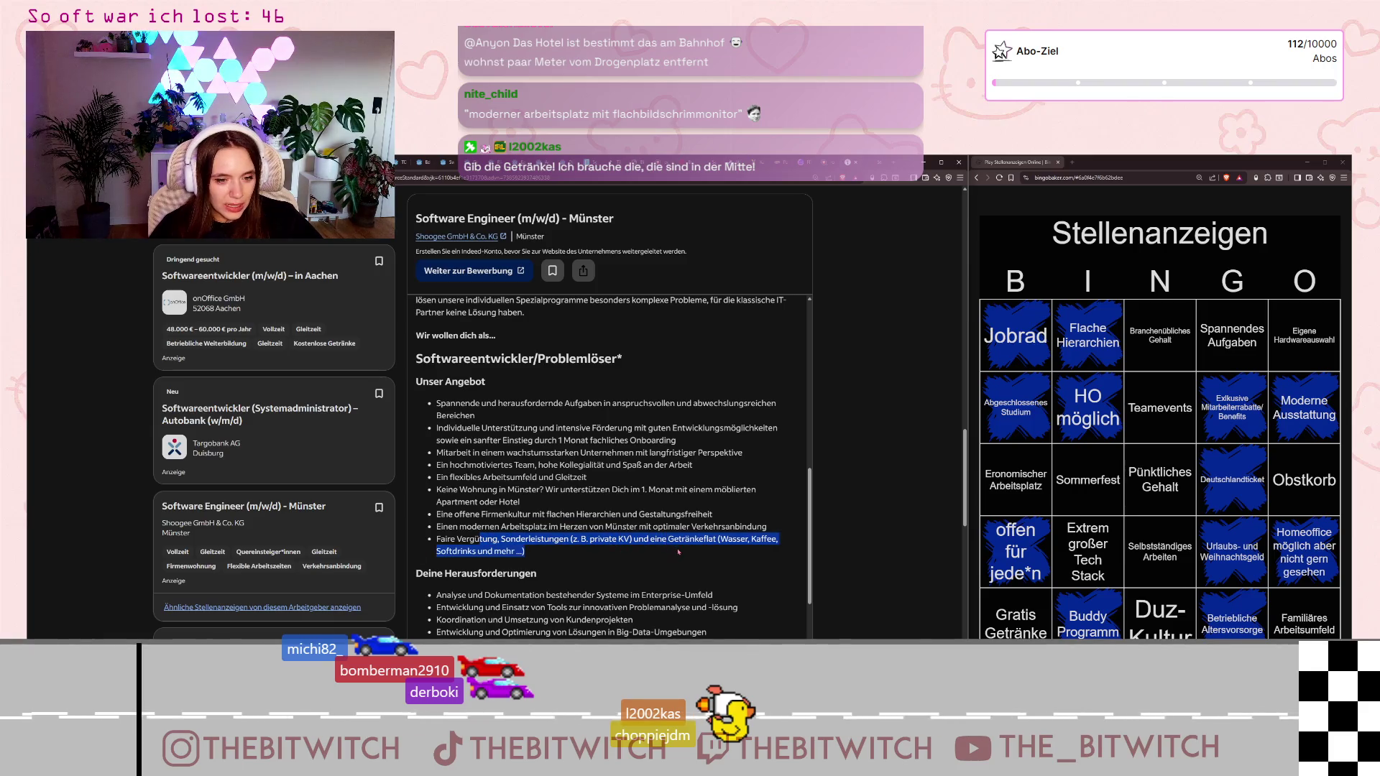
{"action": "left_click", "coordinate": [1067, 488]}
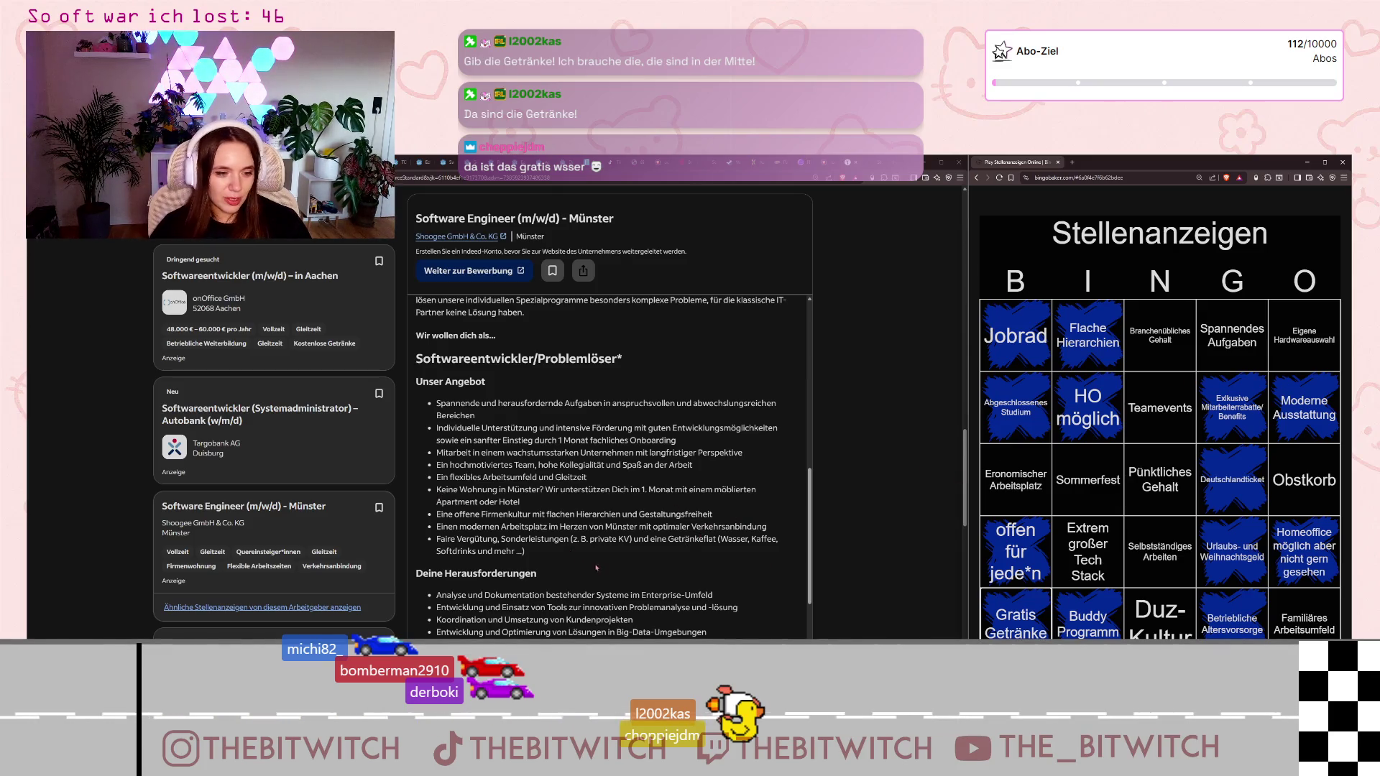
Scroll past the 'Deine Herausforderungen' heading down to the 'Dein Profil' requirements.
{"action": "scroll", "coordinate": [641, 581], "scroll_direction": "down", "scroll_amount": 2}
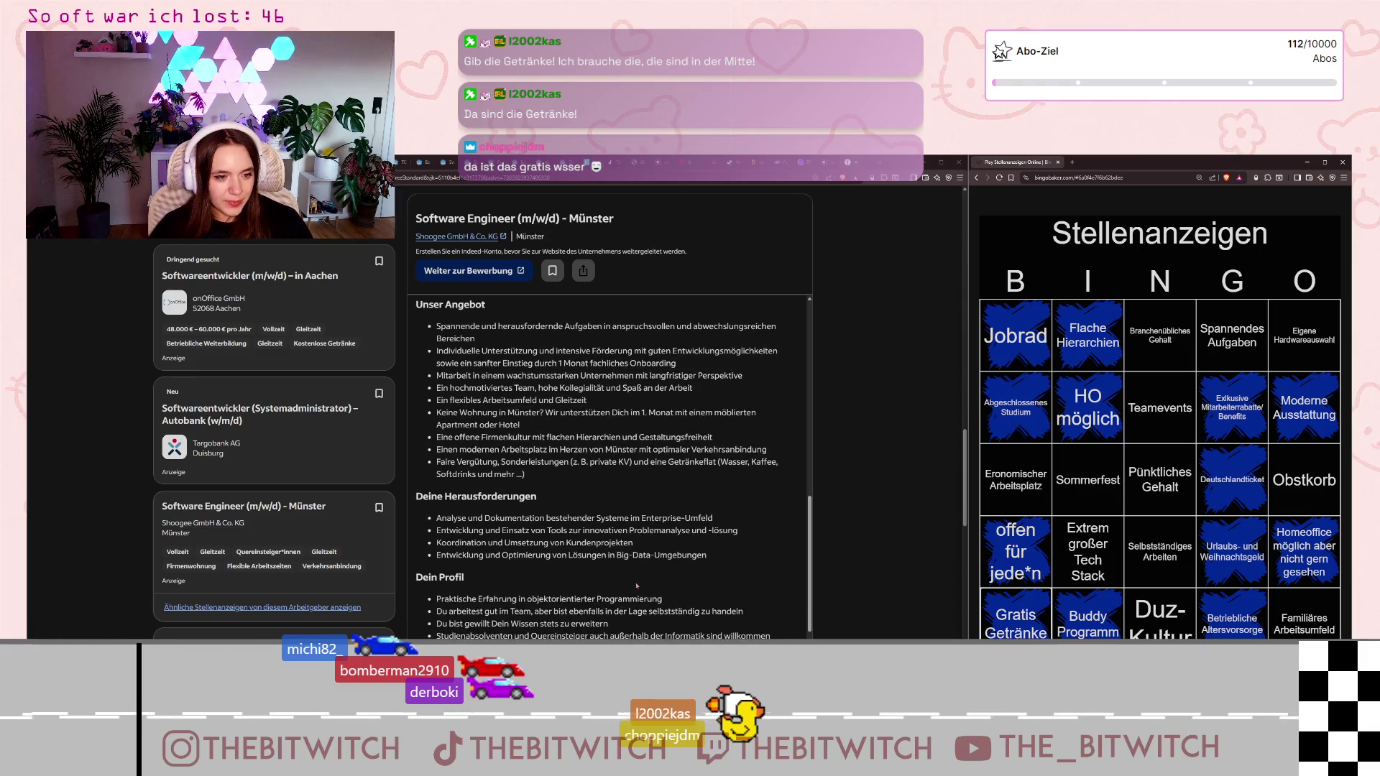
{"action": "left_click_drag", "start_coordinate": [424, 494], "coordinate": [557, 494]}
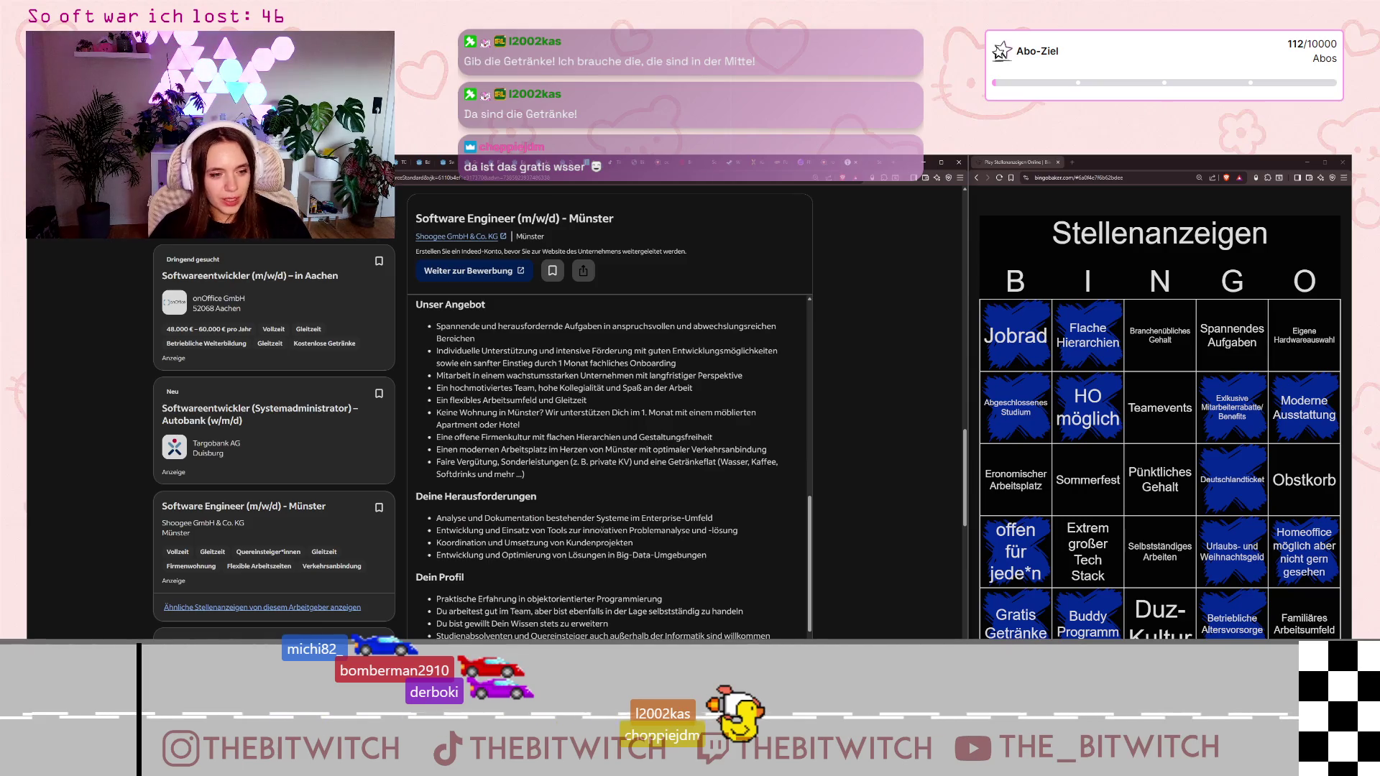
{"action": "scroll", "coordinate": [512, 524], "scroll_direction": "down", "scroll_amount": 1}
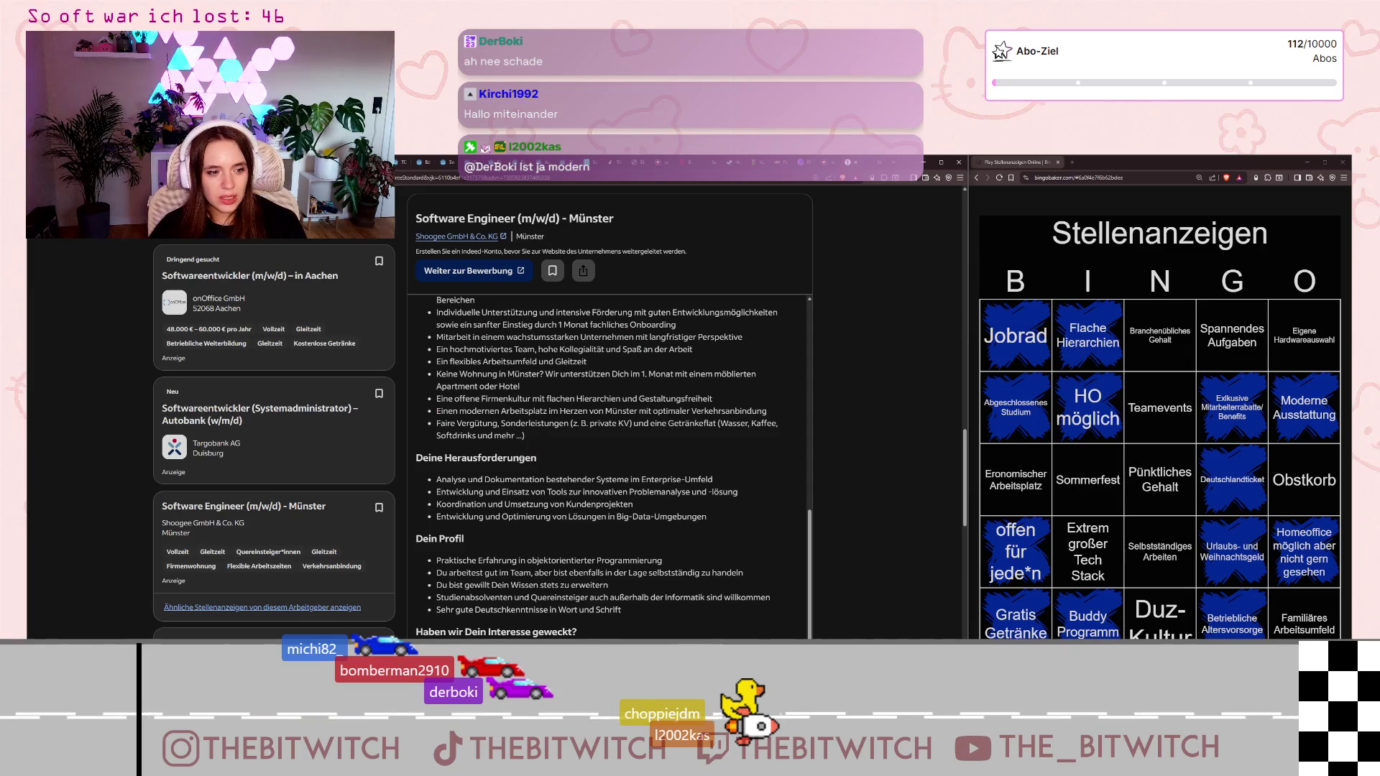
Scroll the Münster posting down to its 'Haben wir Dein Interesse geweckt?' closing paragraph.
{"action": "scroll", "coordinate": [531, 582], "scroll_direction": "down", "scroll_amount": 1}
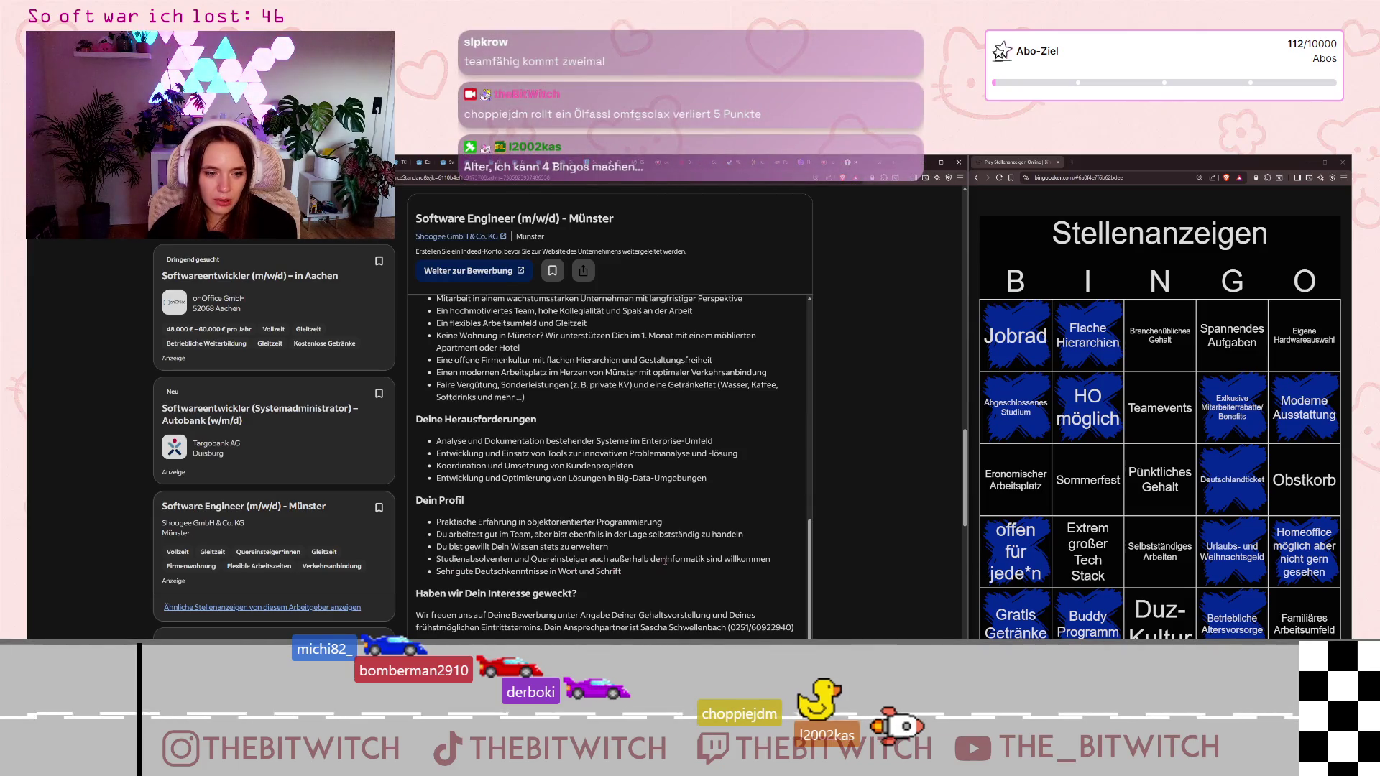
{"action": "scroll", "coordinate": [629, 587], "scroll_direction": "up", "scroll_amount": 3}
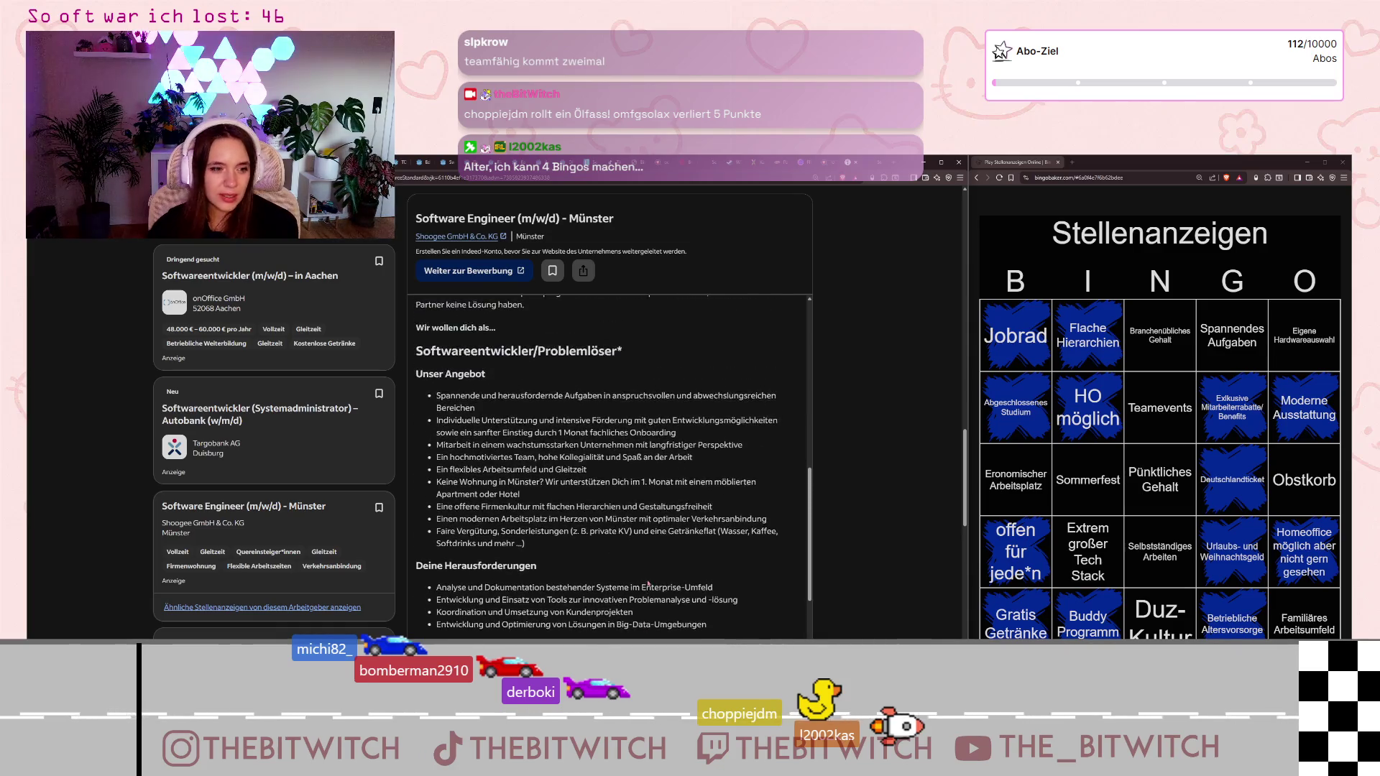
{"action": "scroll", "coordinate": [647, 592], "scroll_direction": "up", "scroll_amount": 4}
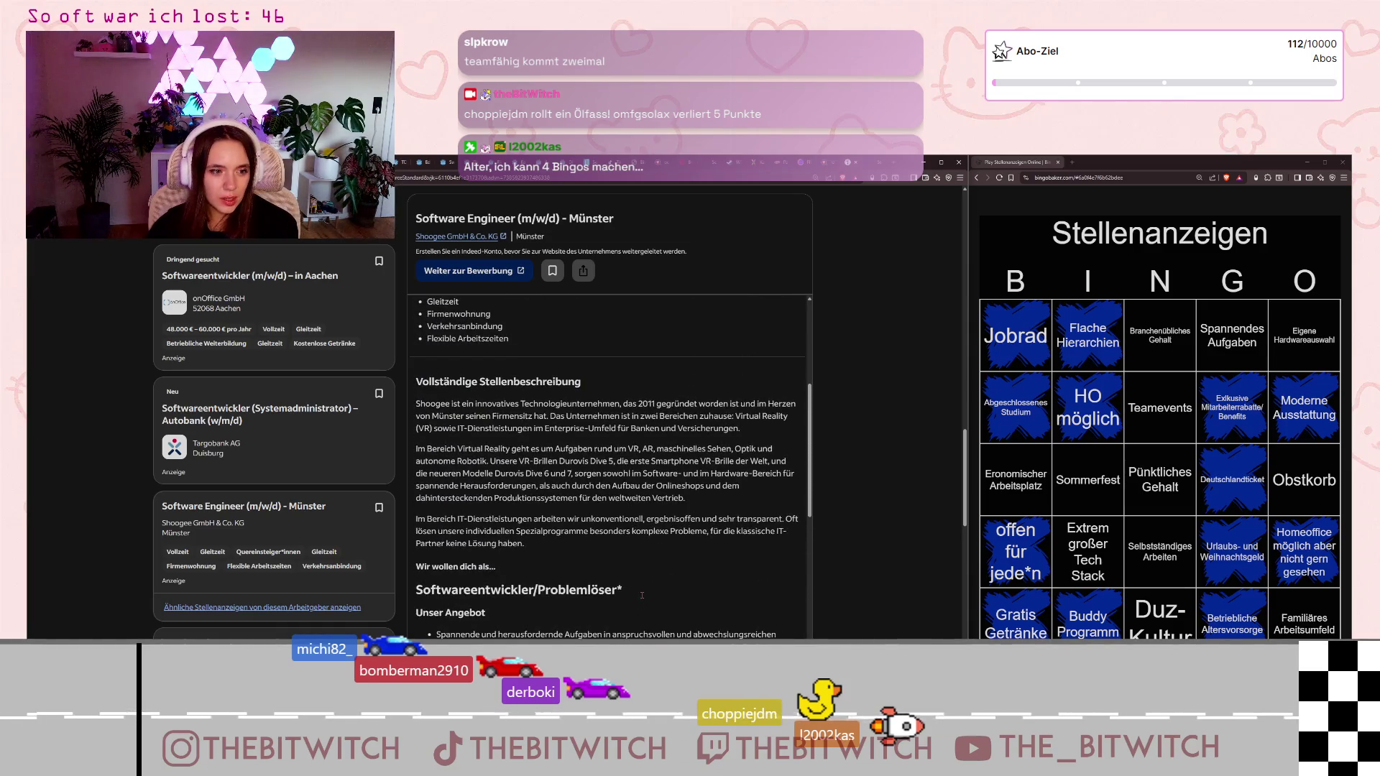
{"action": "scroll", "coordinate": [639, 602], "scroll_direction": "up", "scroll_amount": 3}
{"action": "scroll", "coordinate": [640, 607], "scroll_direction": "down", "scroll_amount": 2}
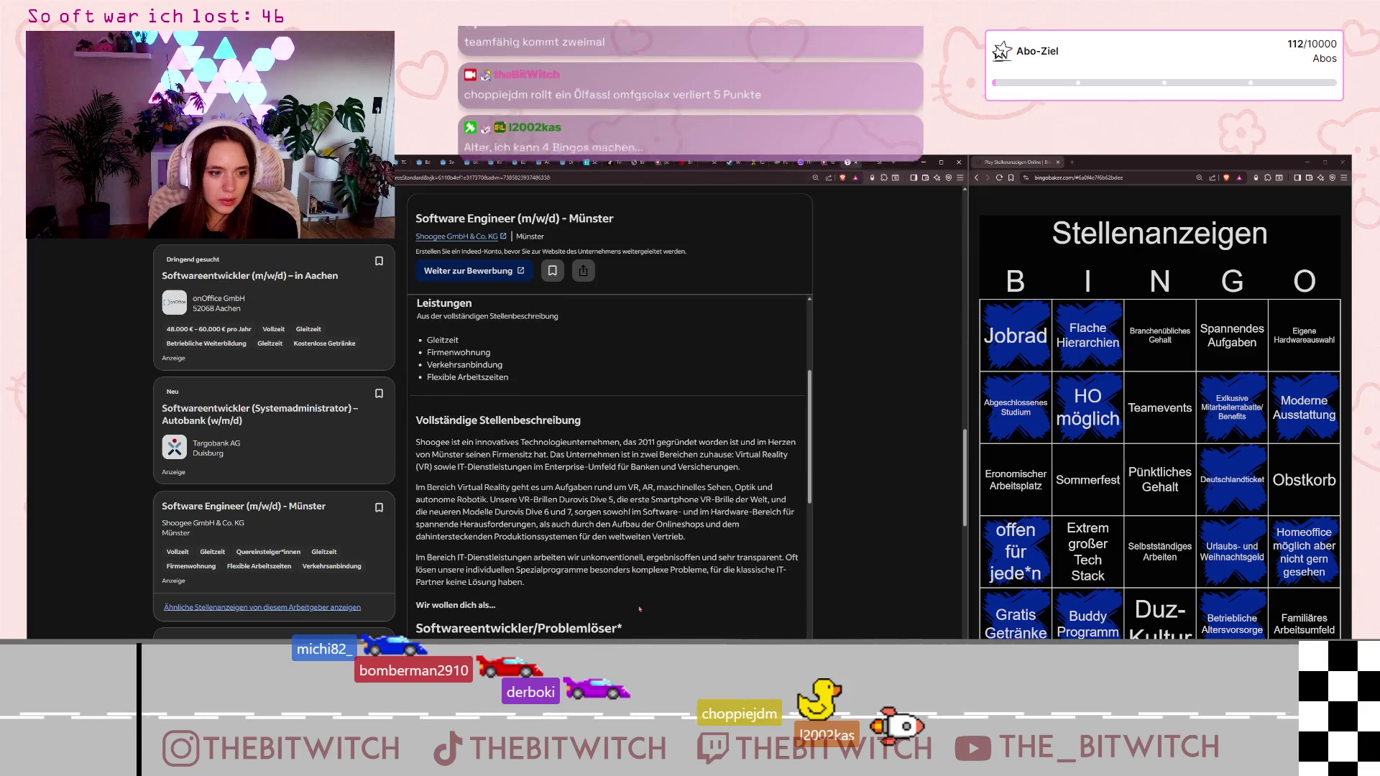
{"action": "scroll", "coordinate": [640, 609], "scroll_direction": "down", "scroll_amount": 8}
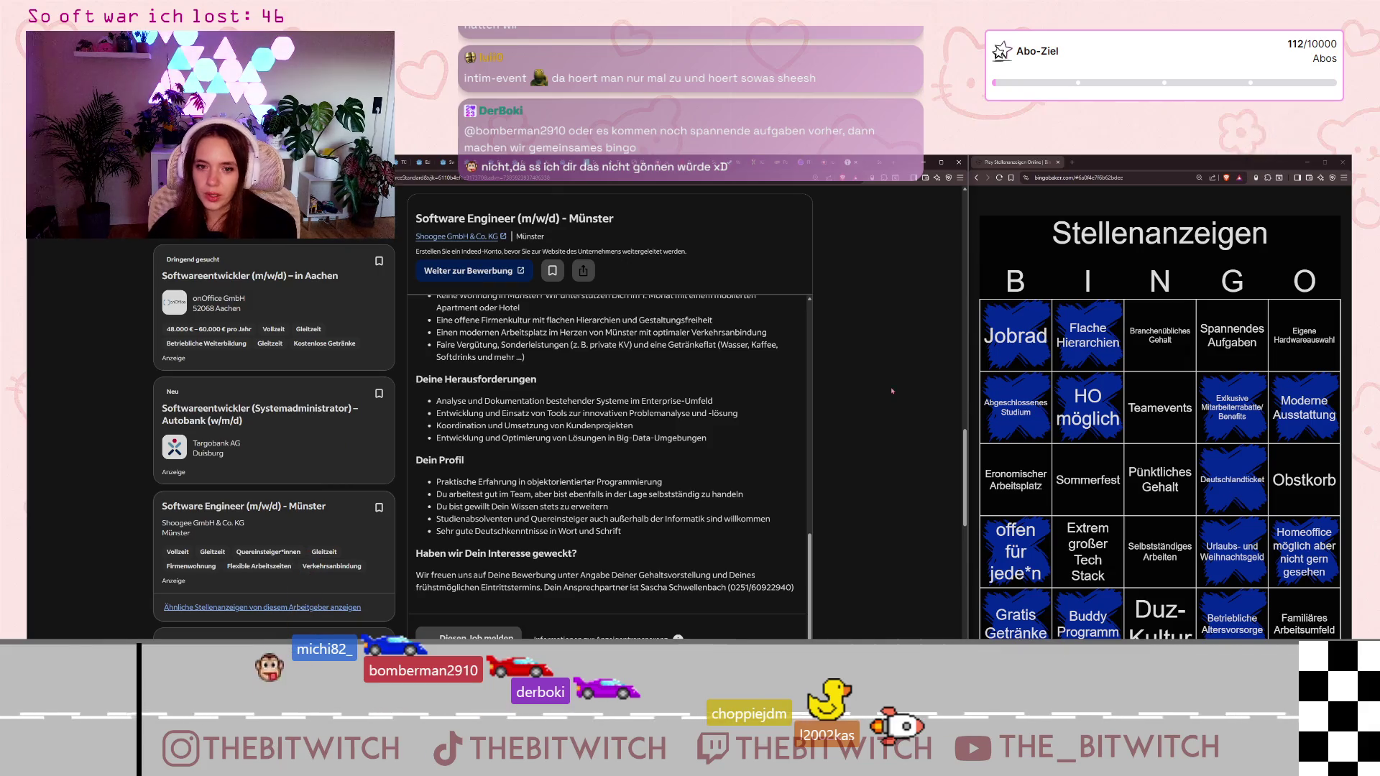
{"action": "scroll", "coordinate": [365, 491], "scroll_direction": "down", "scroll_amount": 3}
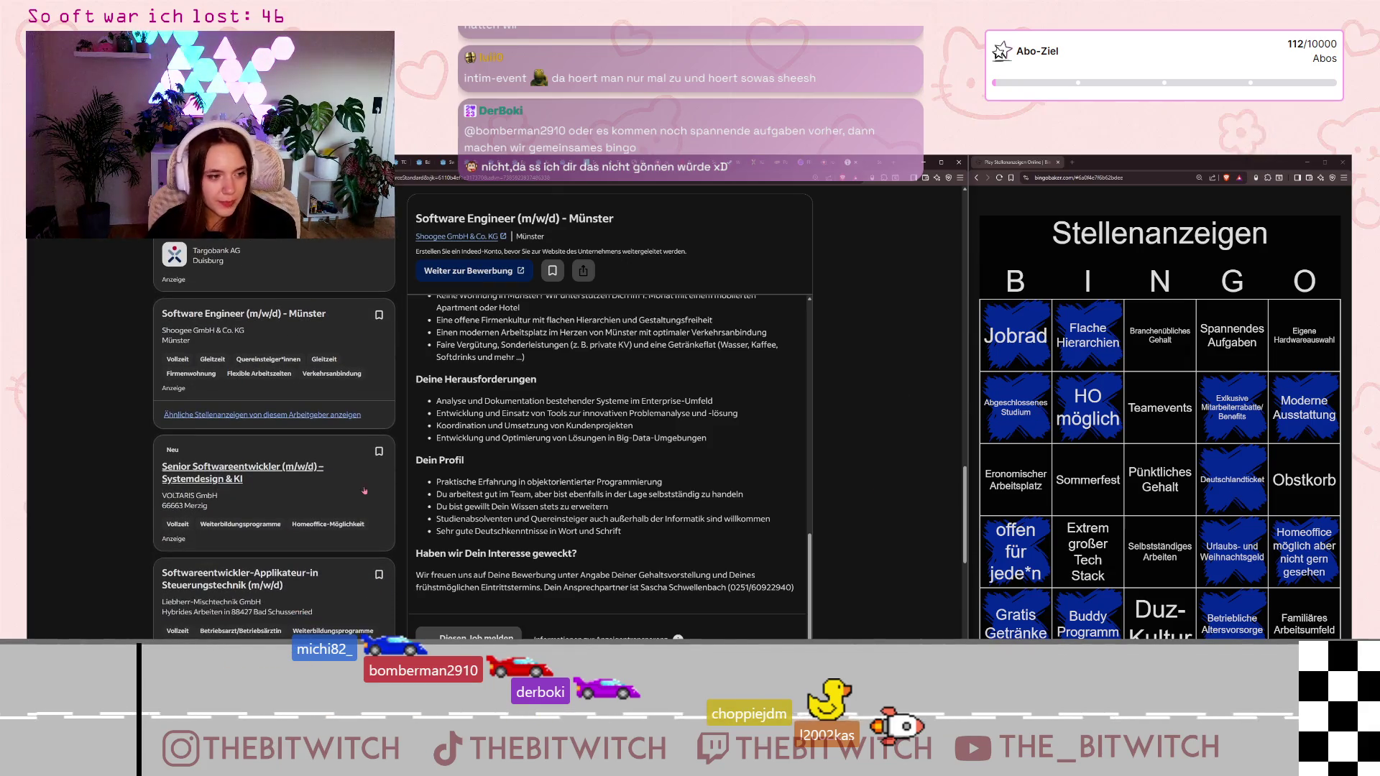
Scroll the results list up and open theasoft's .NET / React (Fullstack) Hamburg-City posting.
{"action": "scroll", "coordinate": [393, 511], "scroll_direction": "up", "scroll_amount": 3}
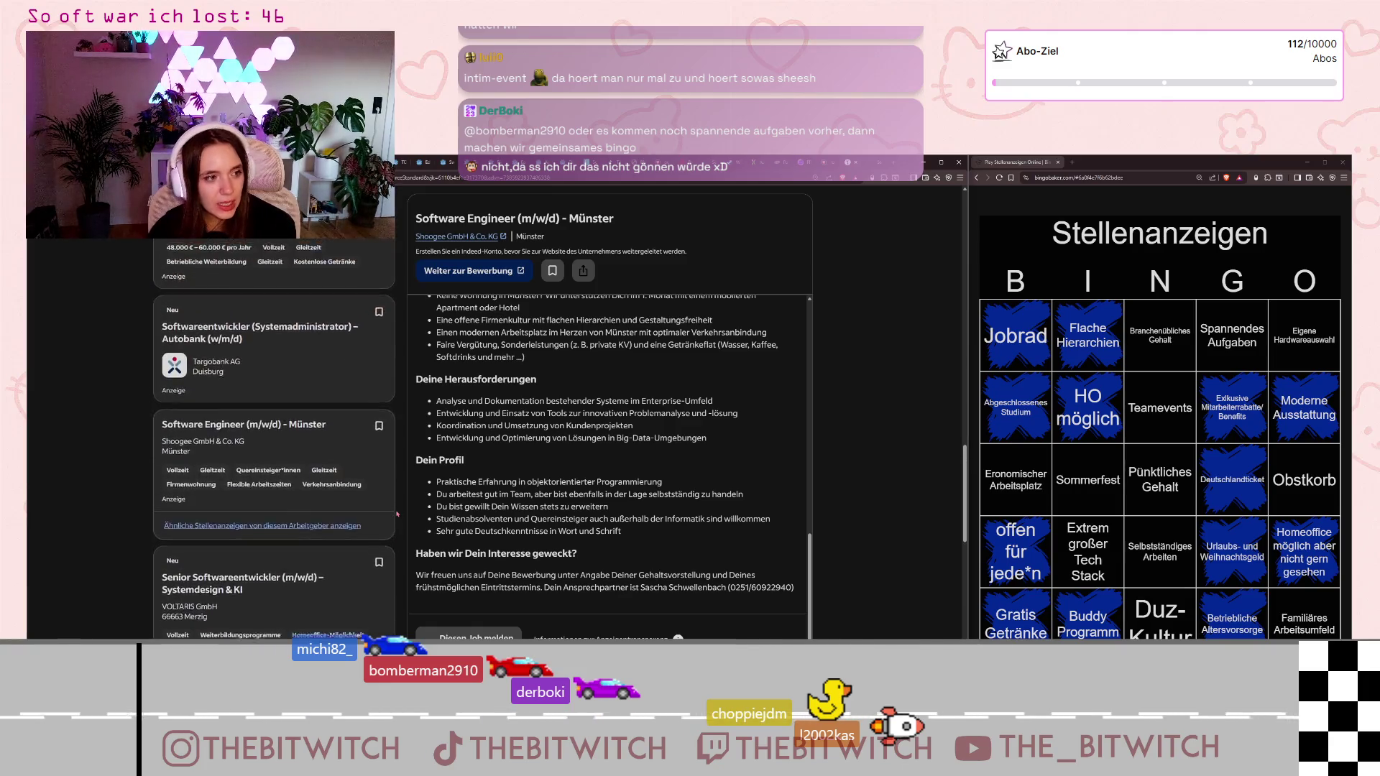
{"action": "scroll", "coordinate": [388, 518], "scroll_direction": "up", "scroll_amount": 5}
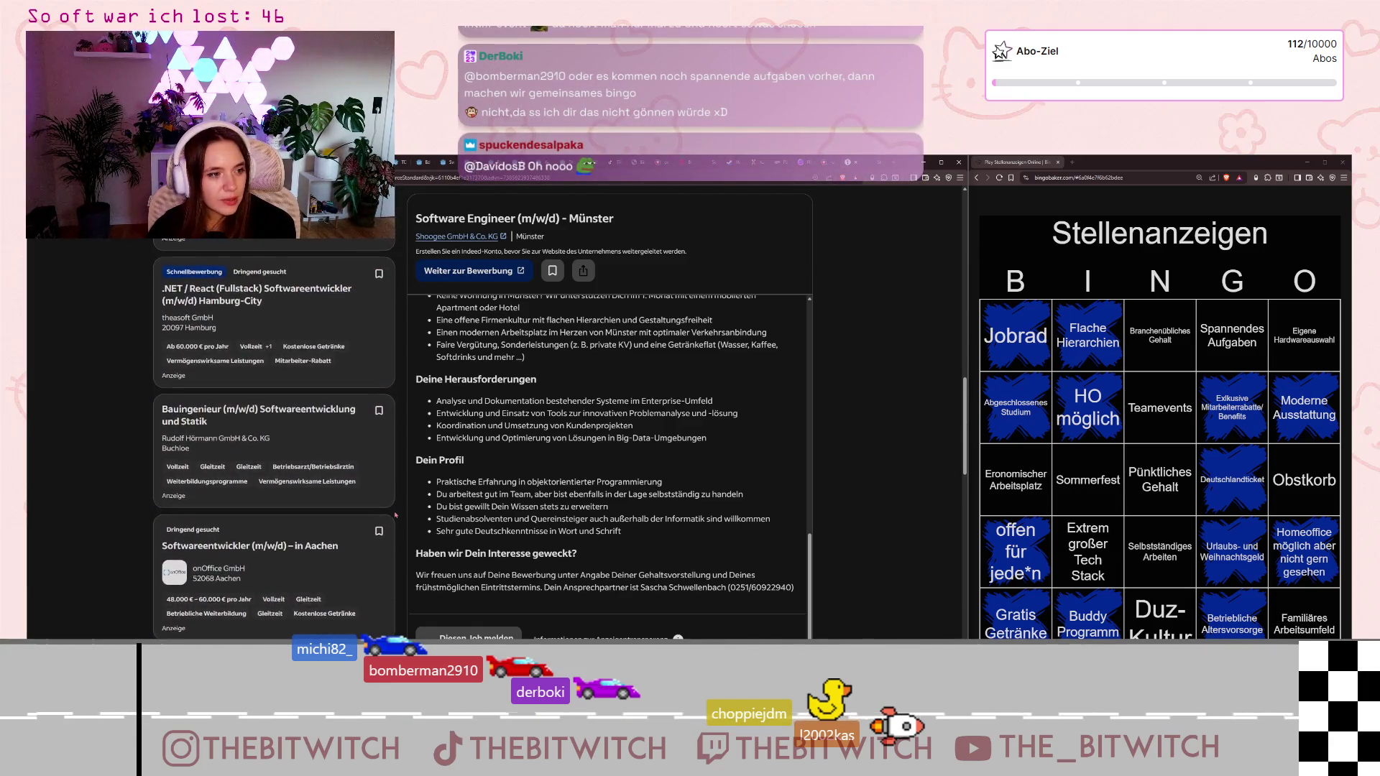
{"action": "scroll", "coordinate": [321, 521], "scroll_direction": "up", "scroll_amount": 1}
{"action": "scroll", "coordinate": [349, 530], "scroll_direction": "up", "scroll_amount": 1}
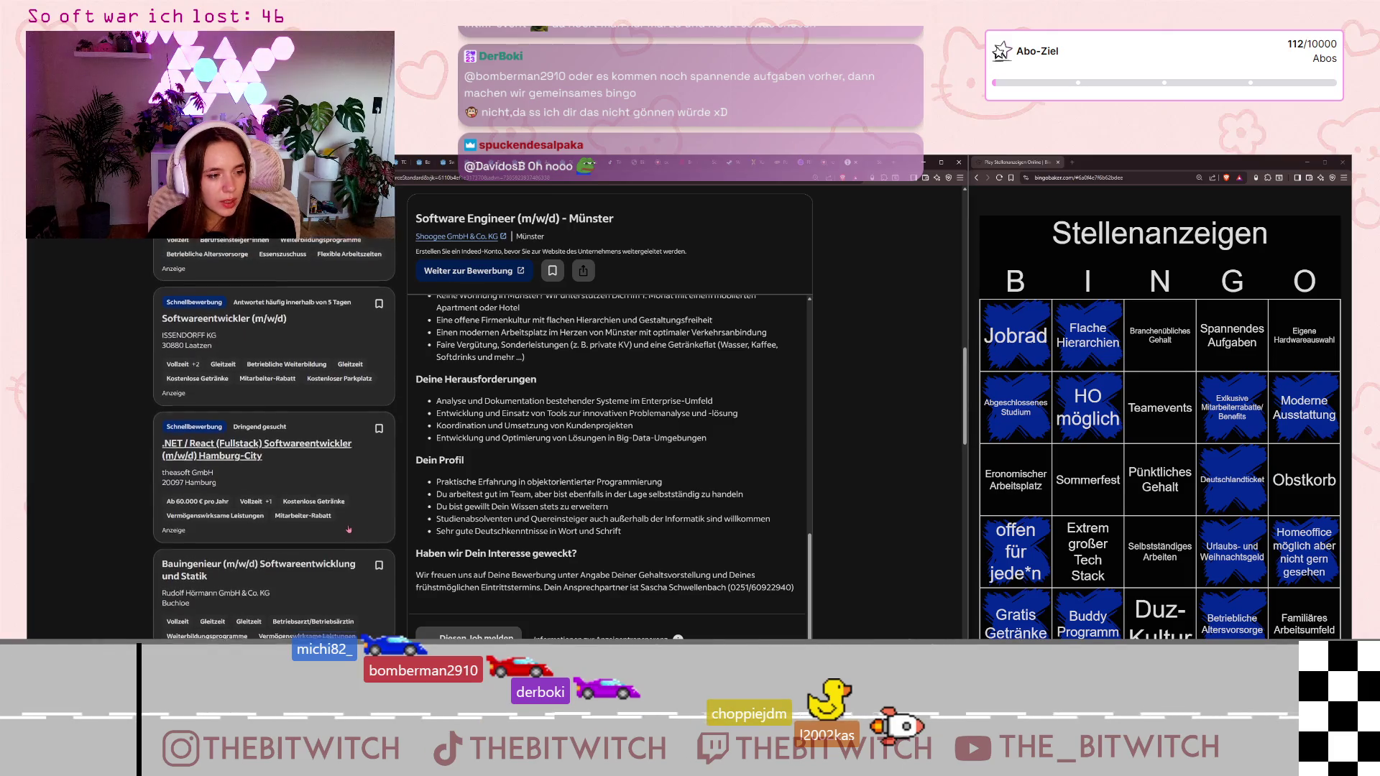
{"action": "left_click", "coordinate": [302, 522]}
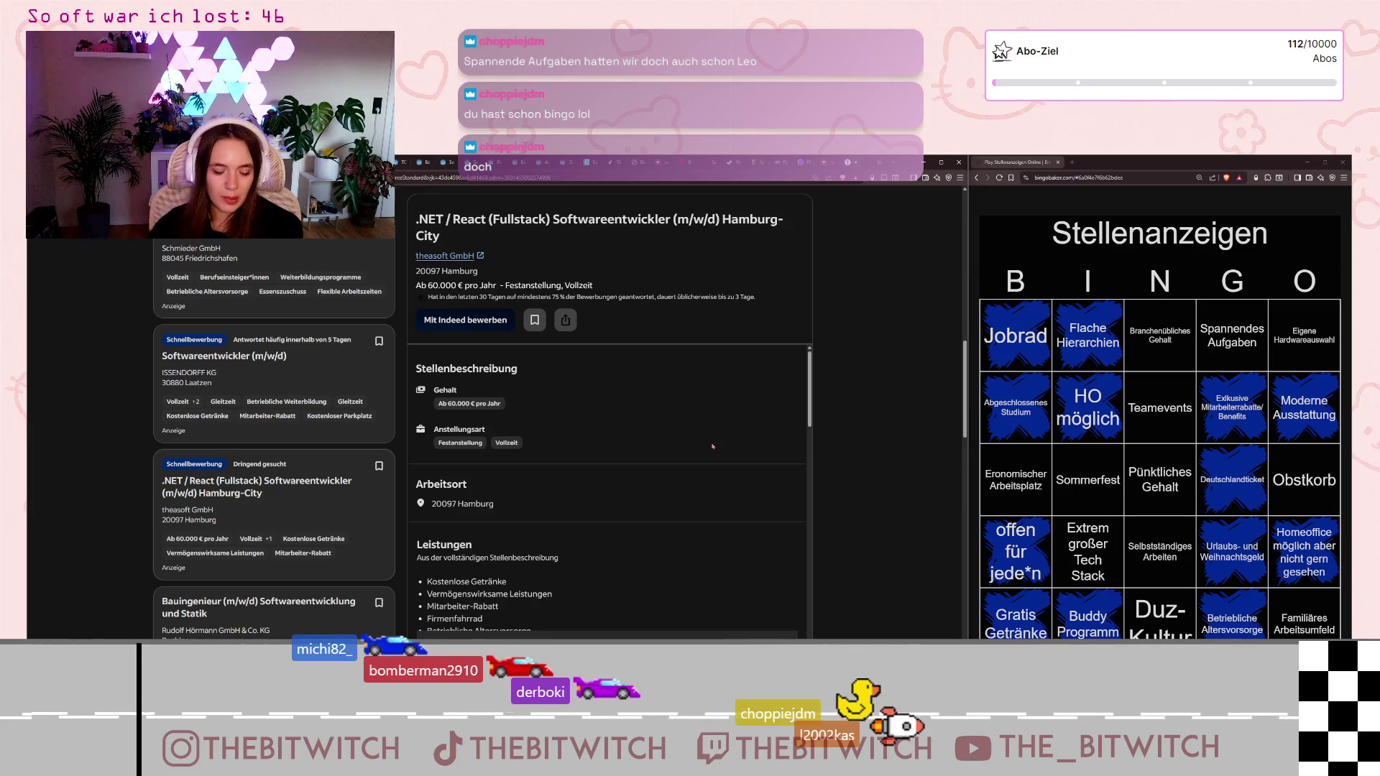
Expand the Hamburg-City posting's Leistungen list to show every benefit.
{"action": "scroll", "coordinate": [712, 446], "scroll_direction": "down", "scroll_amount": 3}
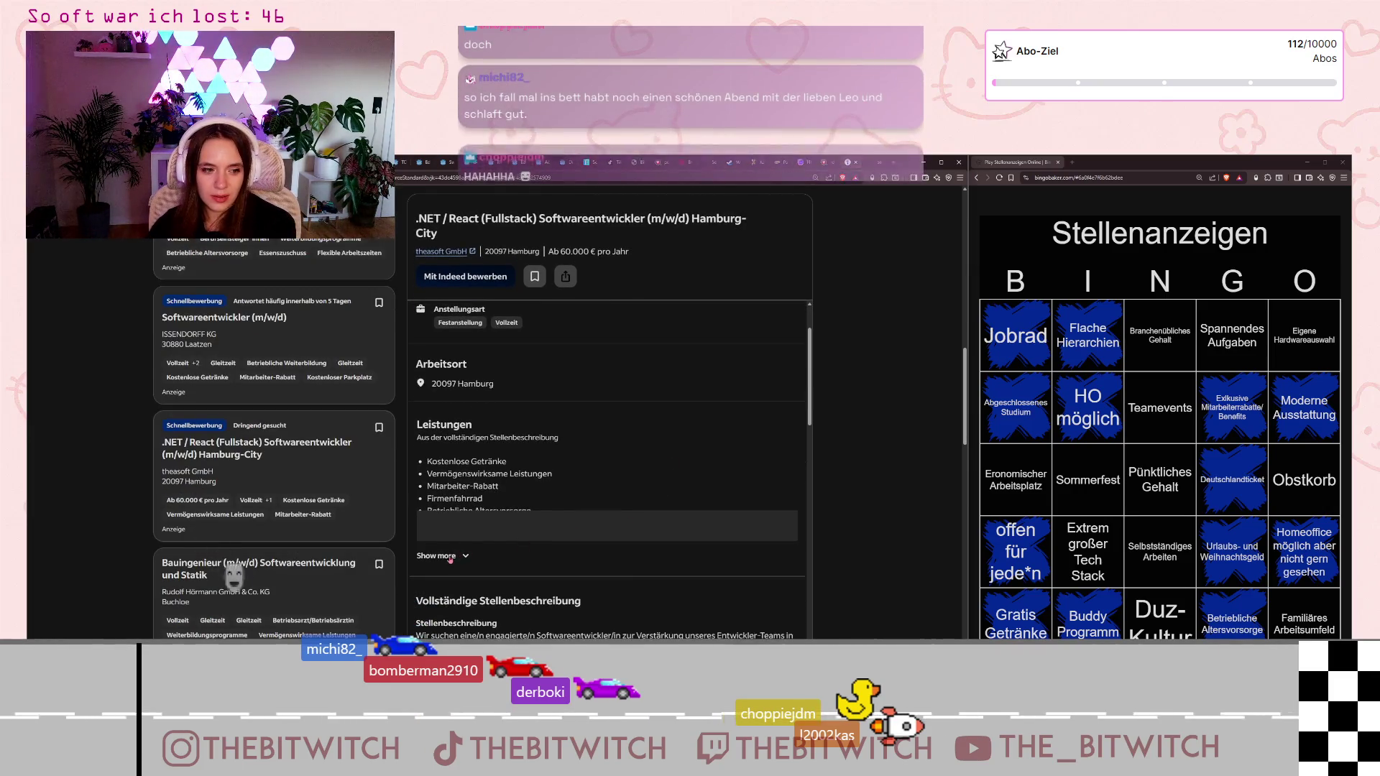
{"action": "left_click", "coordinate": [450, 558]}
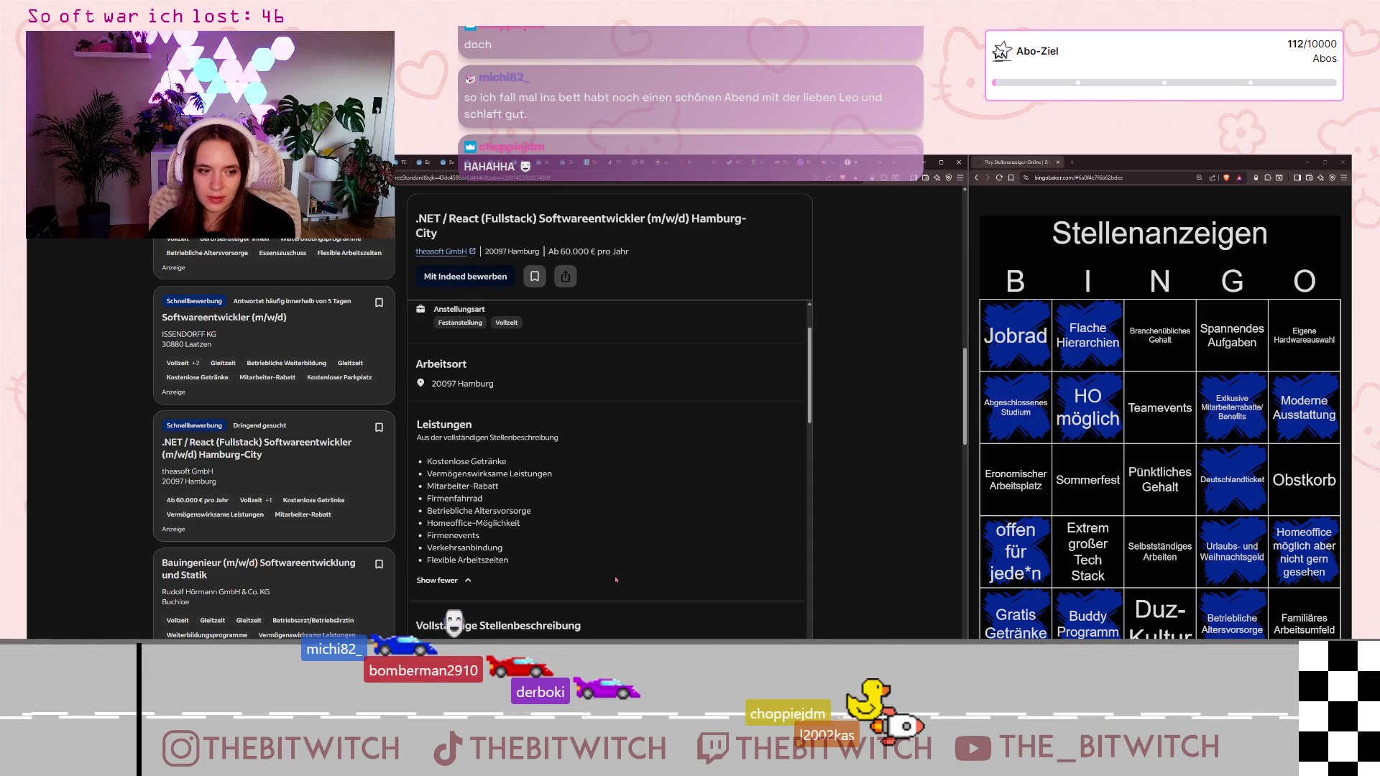
{"action": "scroll", "coordinate": [616, 583], "scroll_direction": "down", "scroll_amount": 2}
{"action": "scroll", "coordinate": [619, 570], "scroll_direction": "down", "scroll_amount": 2}
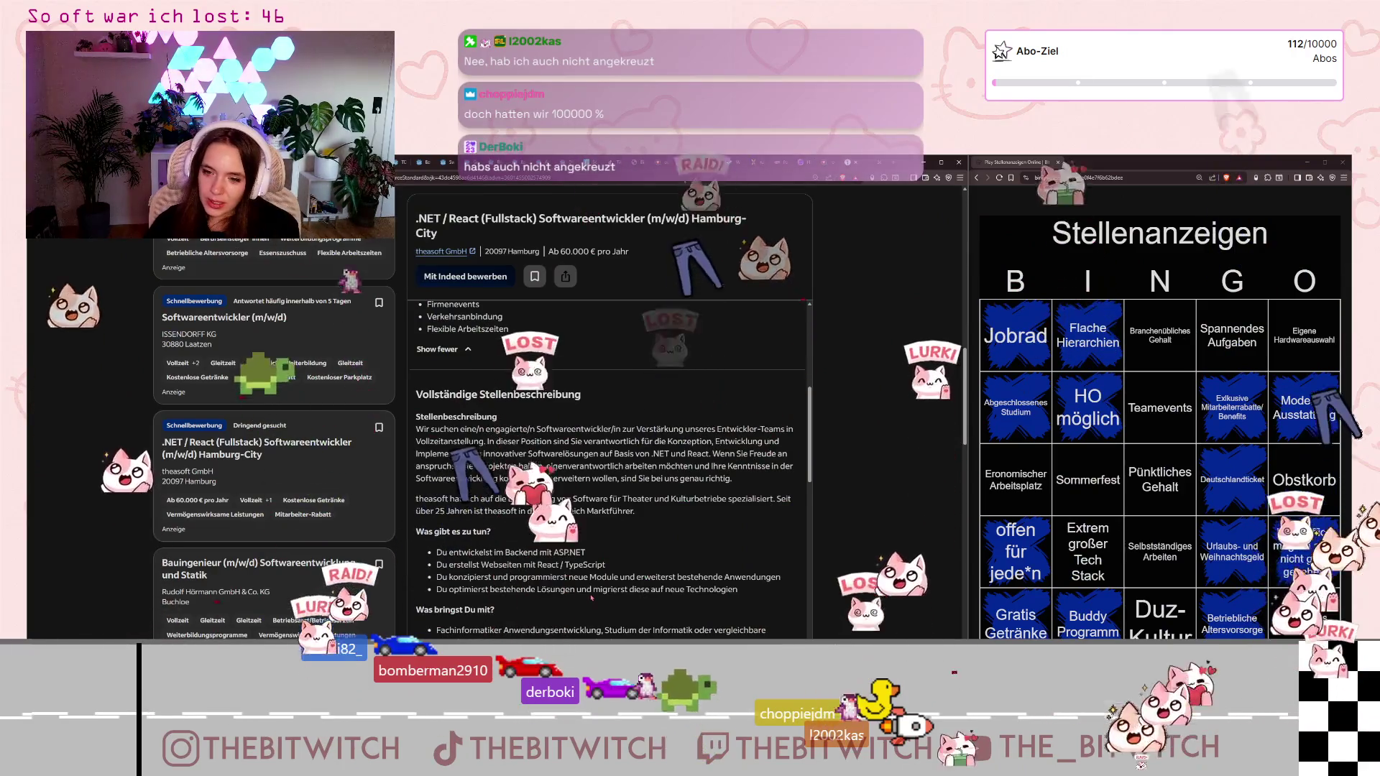
Scroll to 'Was bieten wir?' and highlight its flat hierarchies and secure workplace lines.
{"action": "scroll", "coordinate": [598, 603], "scroll_direction": "down", "scroll_amount": 2}
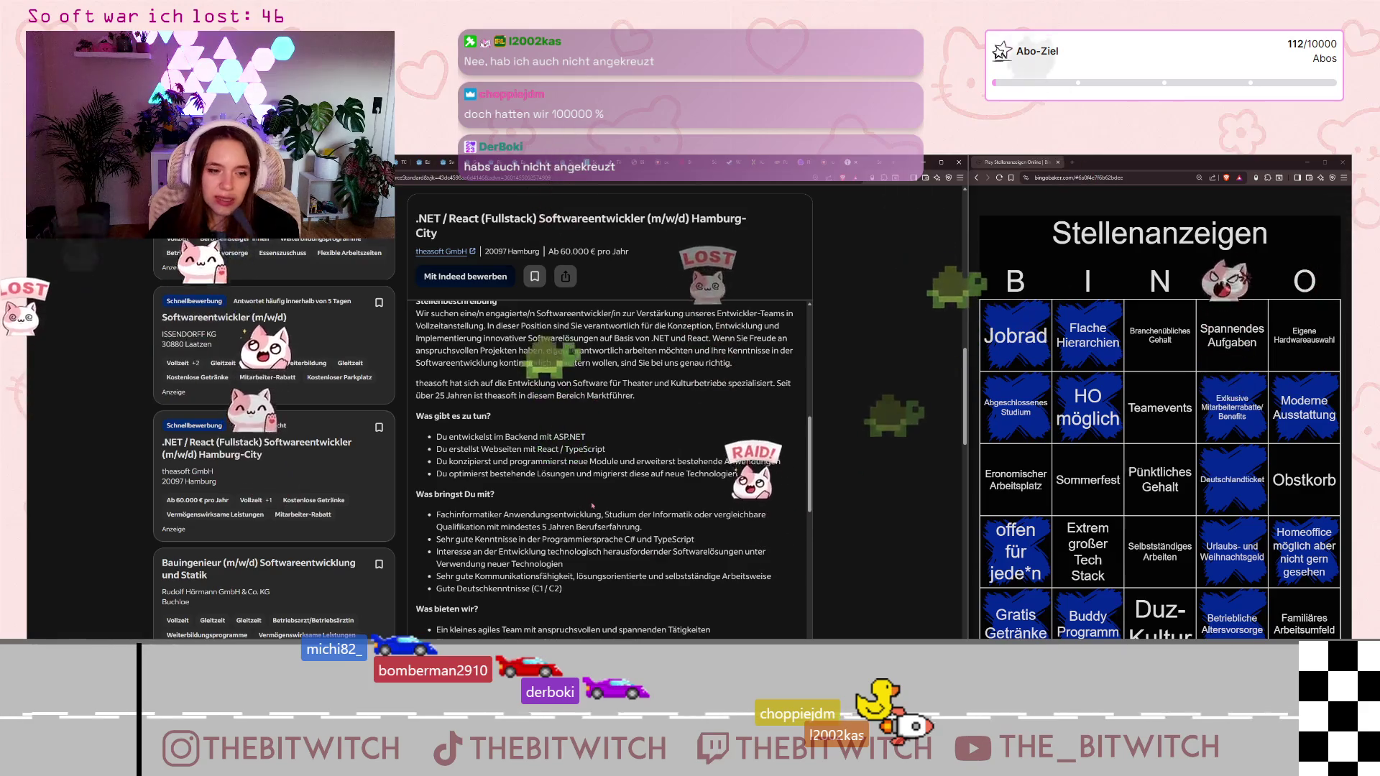
{"action": "scroll", "coordinate": [591, 505], "scroll_direction": "down", "scroll_amount": 3}
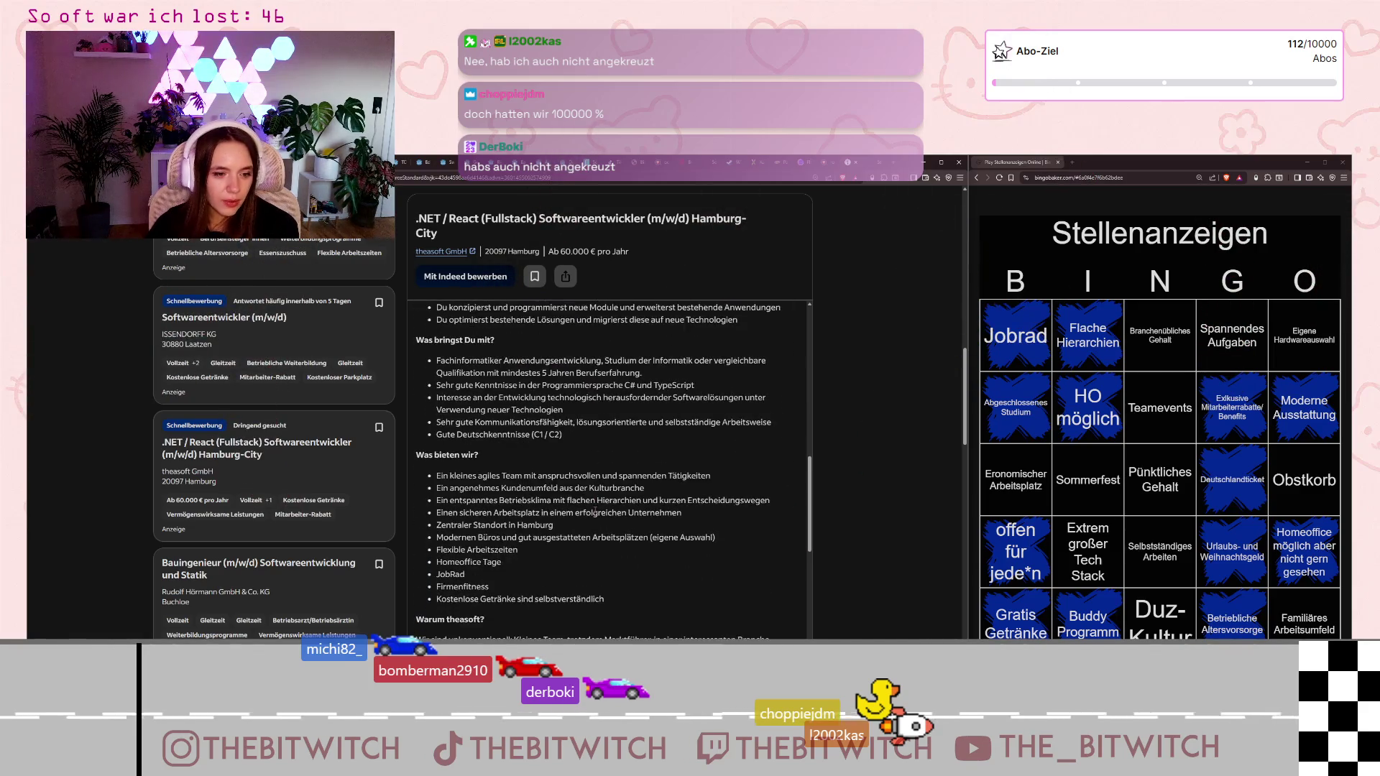
{"action": "left_click_drag", "start_coordinate": [444, 479], "coordinate": [595, 478]}
{"action": "left_click", "coordinate": [557, 503]}
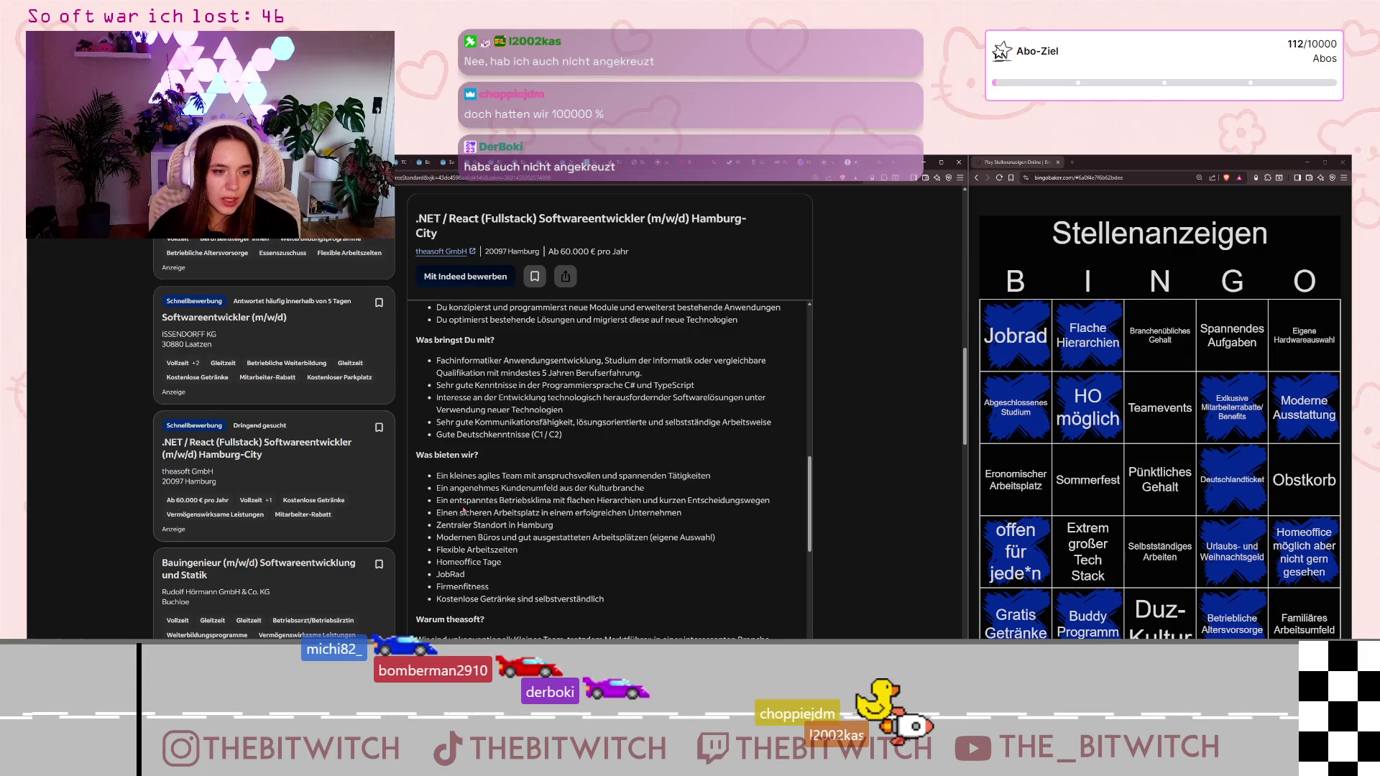
{"action": "left_click_drag", "start_coordinate": [577, 501], "coordinate": [633, 514]}
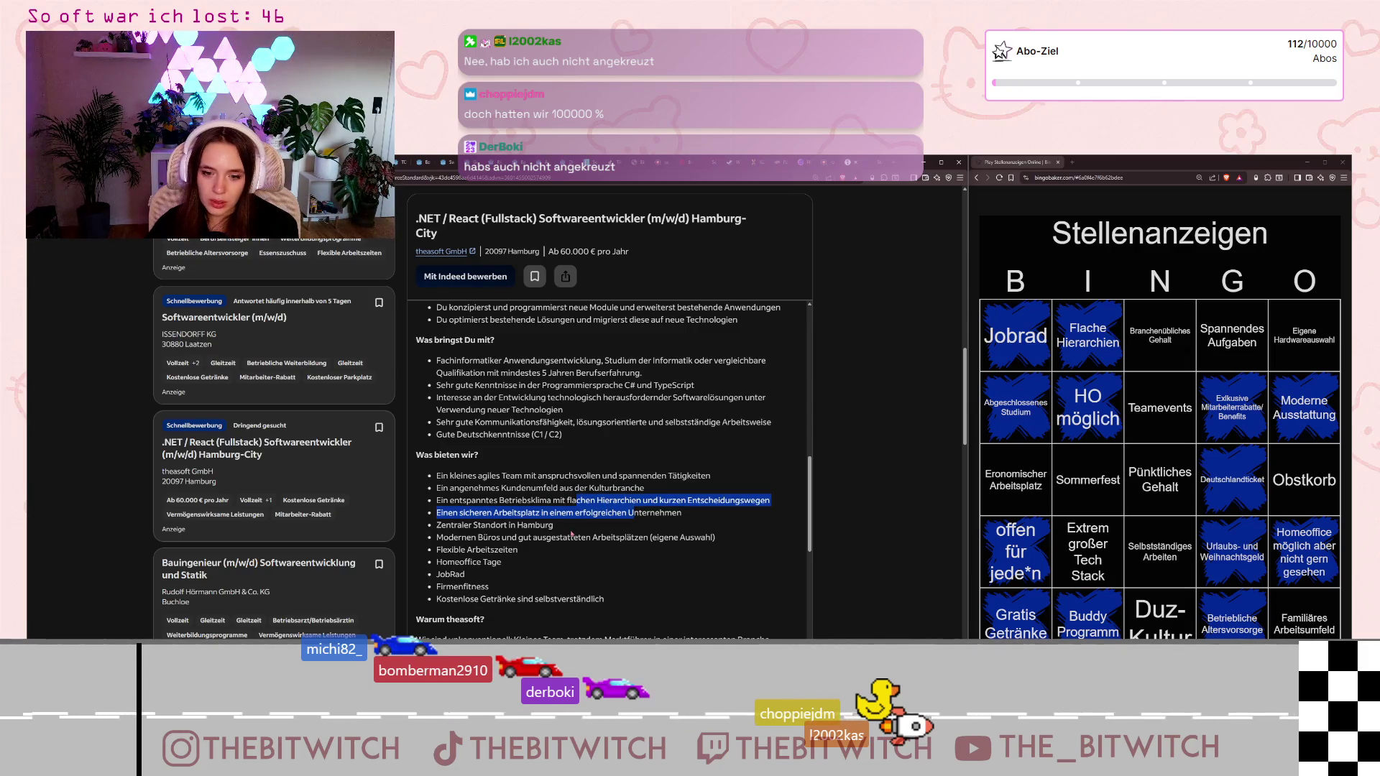
{"action": "left_click", "coordinate": [571, 531]}
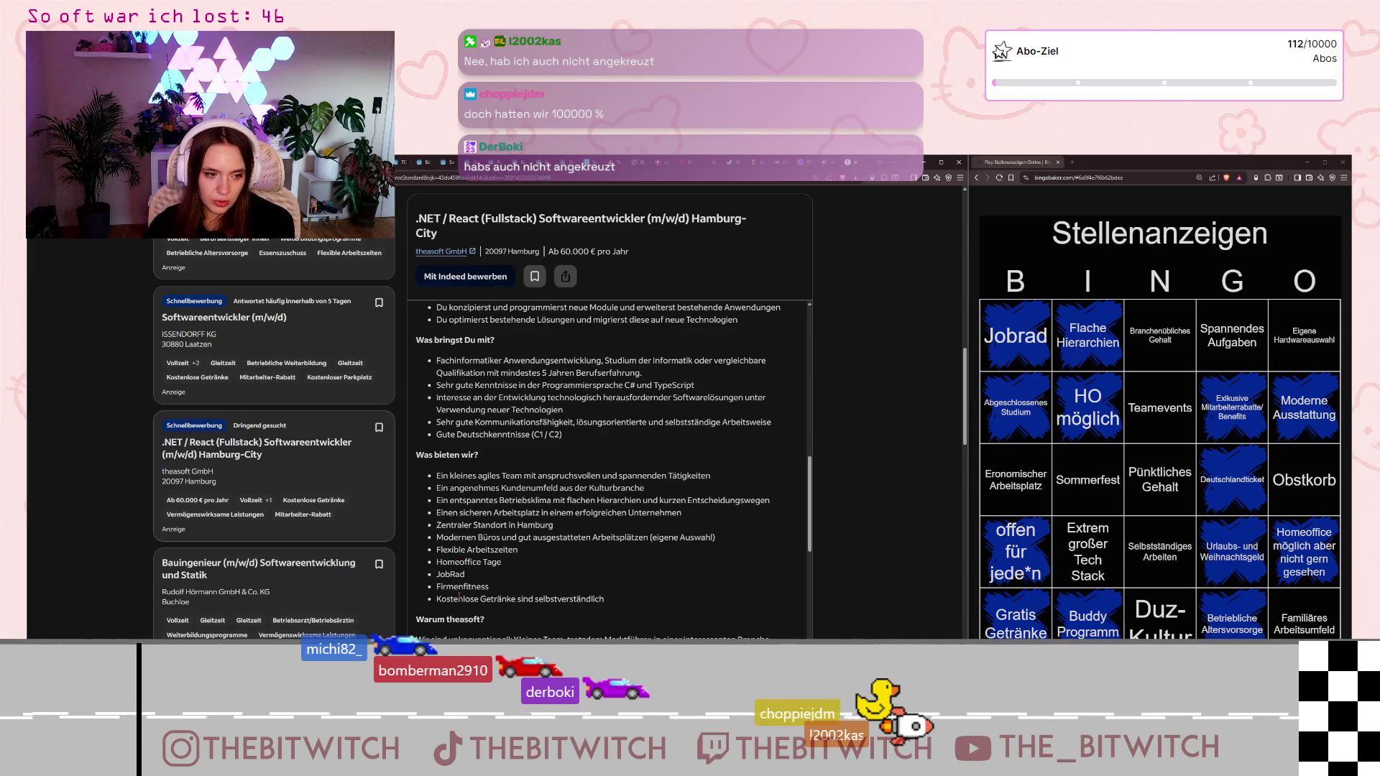
{"action": "scroll", "coordinate": [546, 595], "scroll_direction": "down", "scroll_amount": 3}
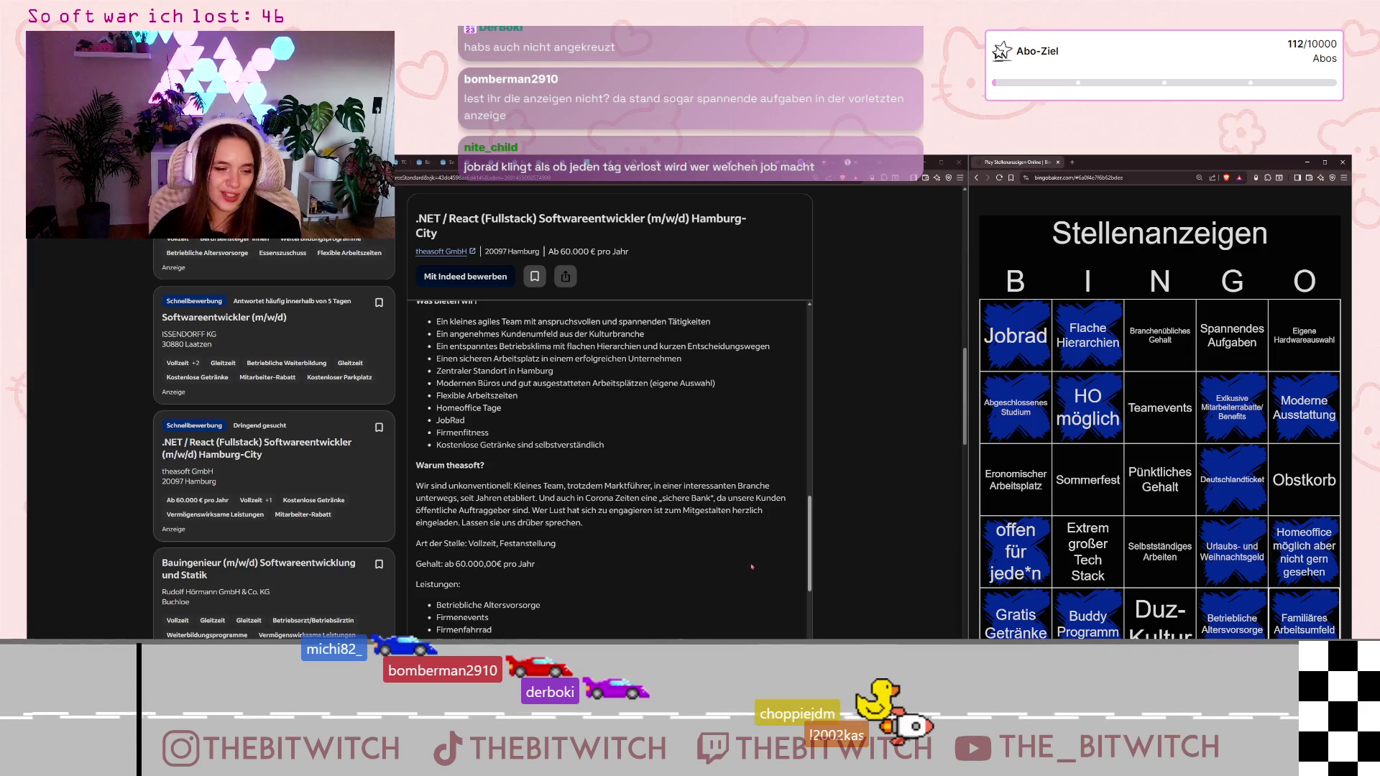
{"action": "scroll", "coordinate": [752, 567], "scroll_direction": "down", "scroll_amount": 2}
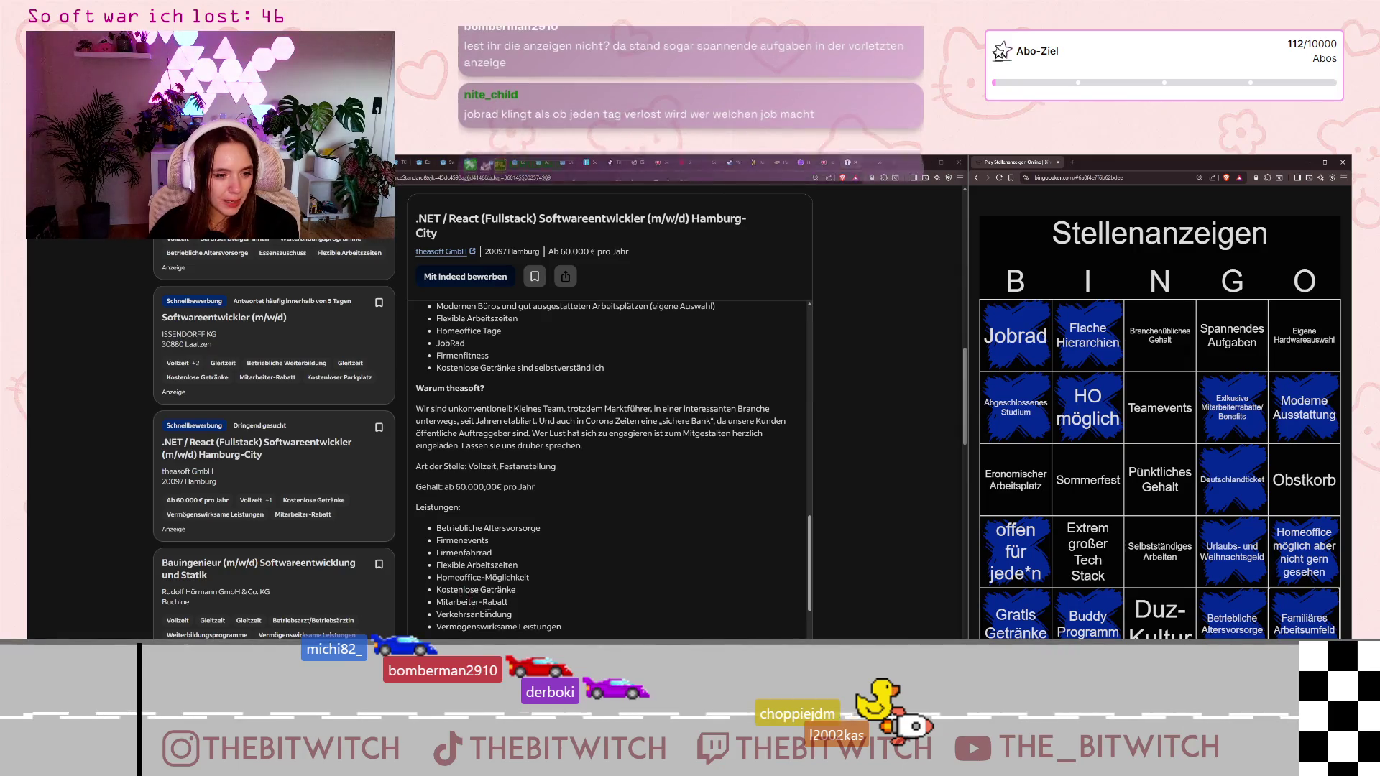
{"action": "scroll", "coordinate": [497, 611], "scroll_direction": "down", "scroll_amount": 1}
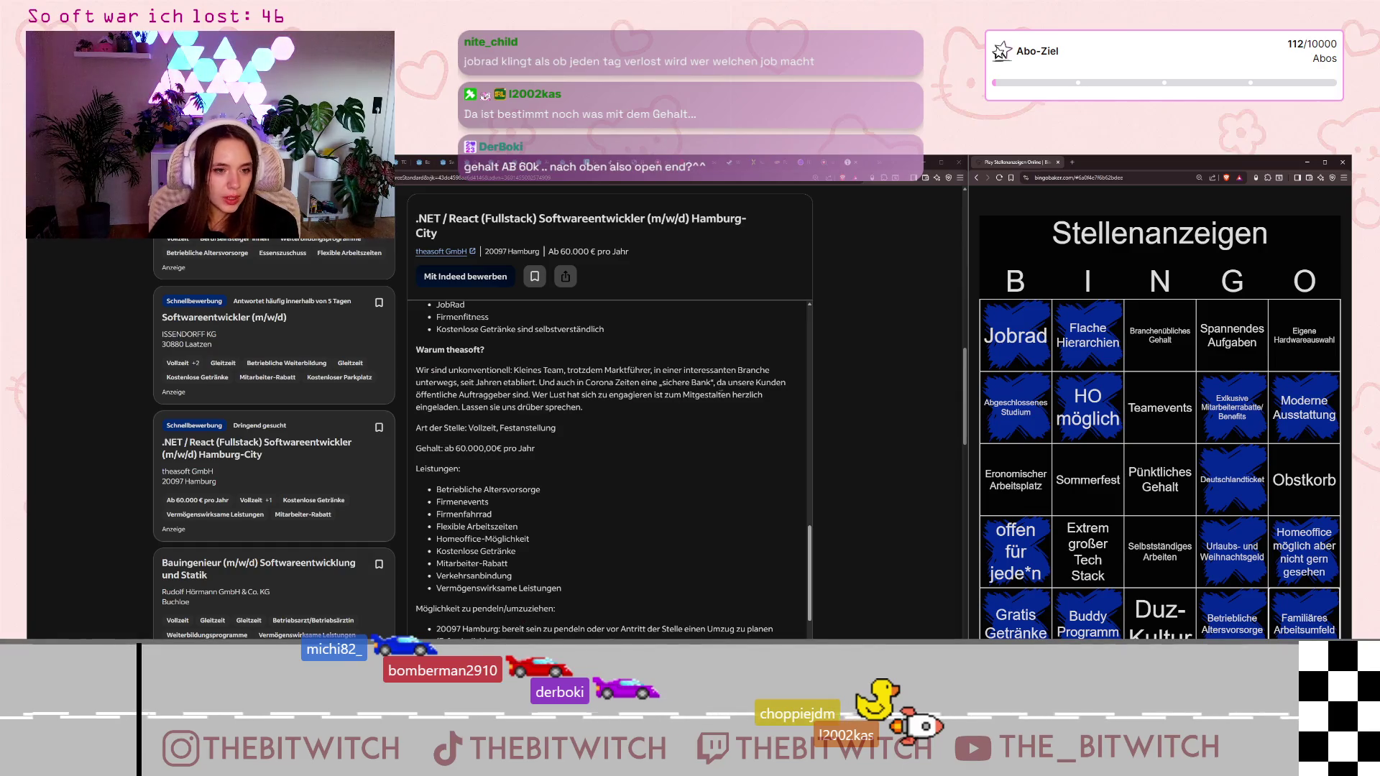
{"action": "scroll", "coordinate": [542, 464], "scroll_direction": "down", "scroll_amount": 4}
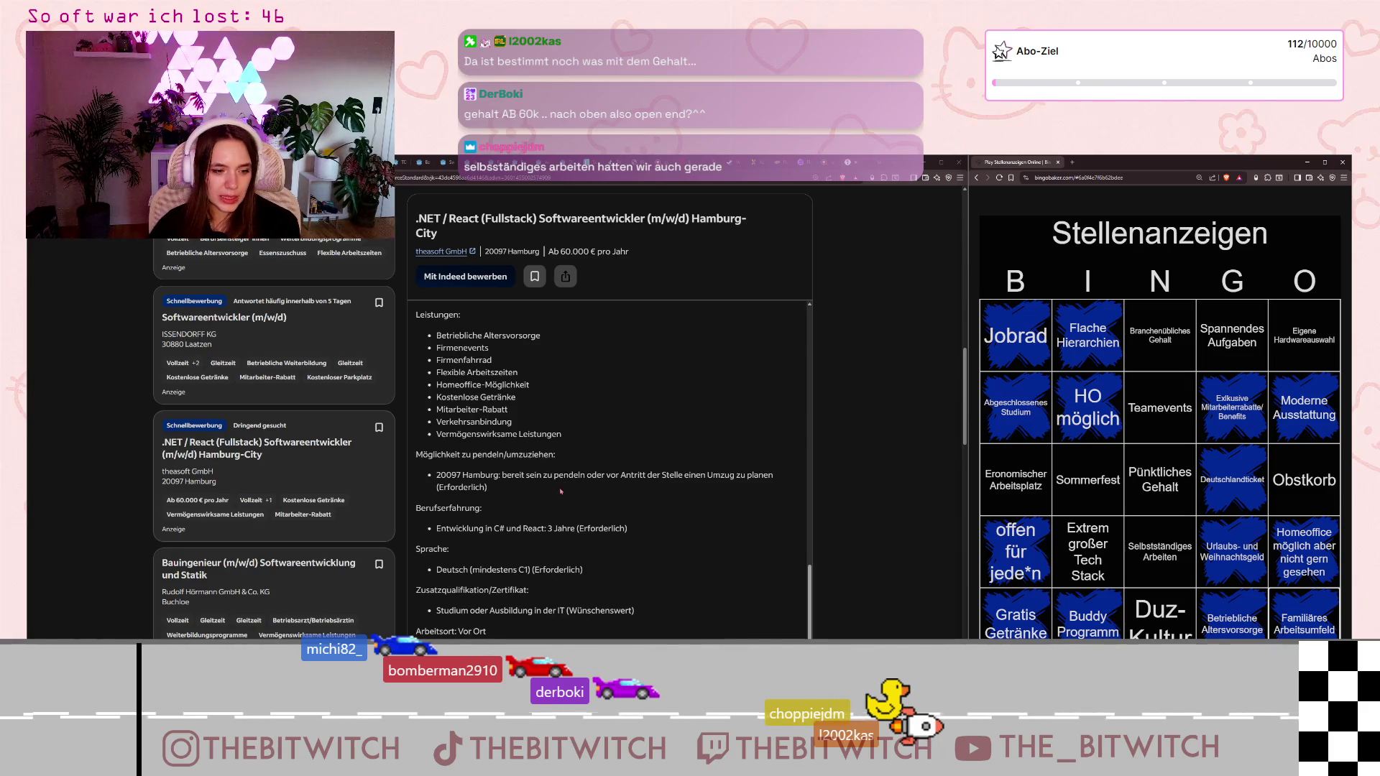
{"action": "scroll", "coordinate": [623, 599], "scroll_direction": "down", "scroll_amount": 10}
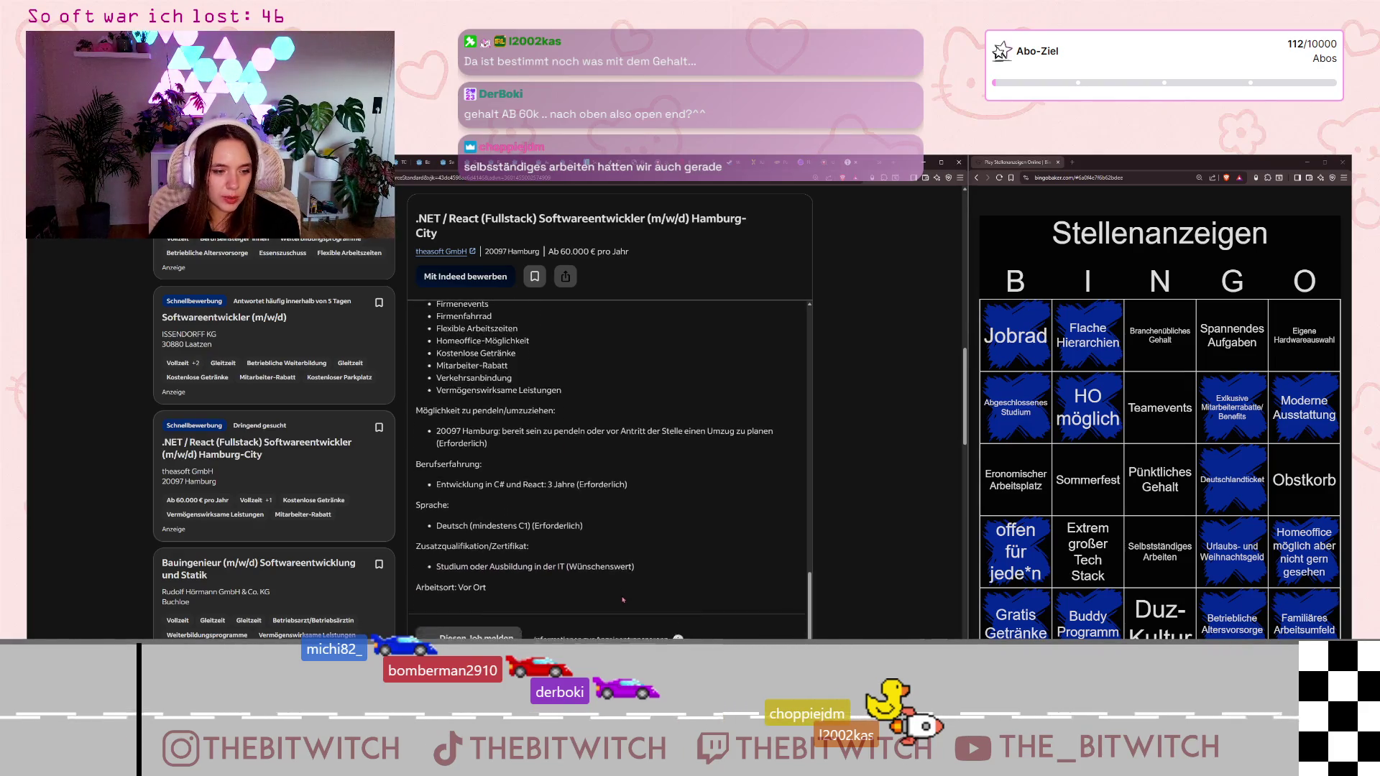
{"action": "scroll", "coordinate": [623, 600], "scroll_direction": "up", "scroll_amount": 1}
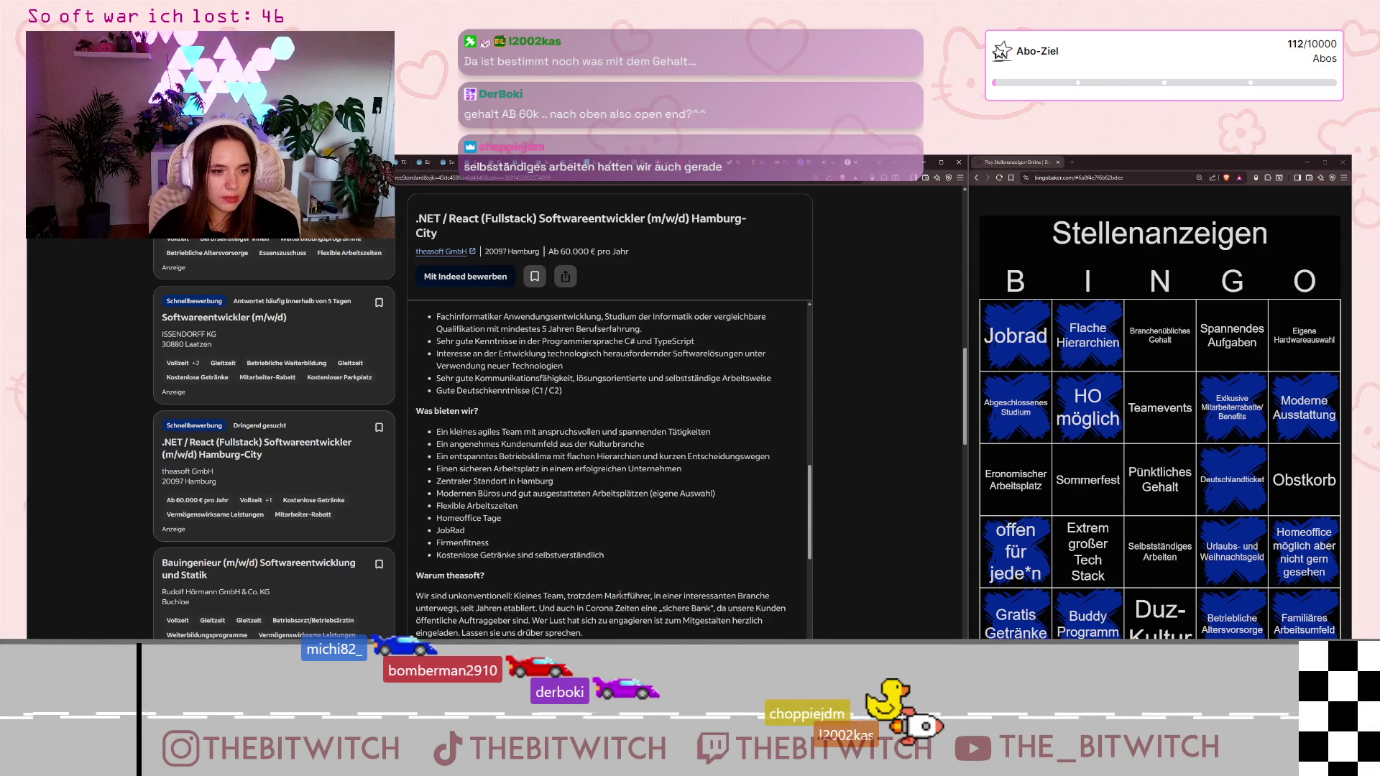
{"action": "scroll", "coordinate": [619, 594], "scroll_direction": "up", "scroll_amount": 1}
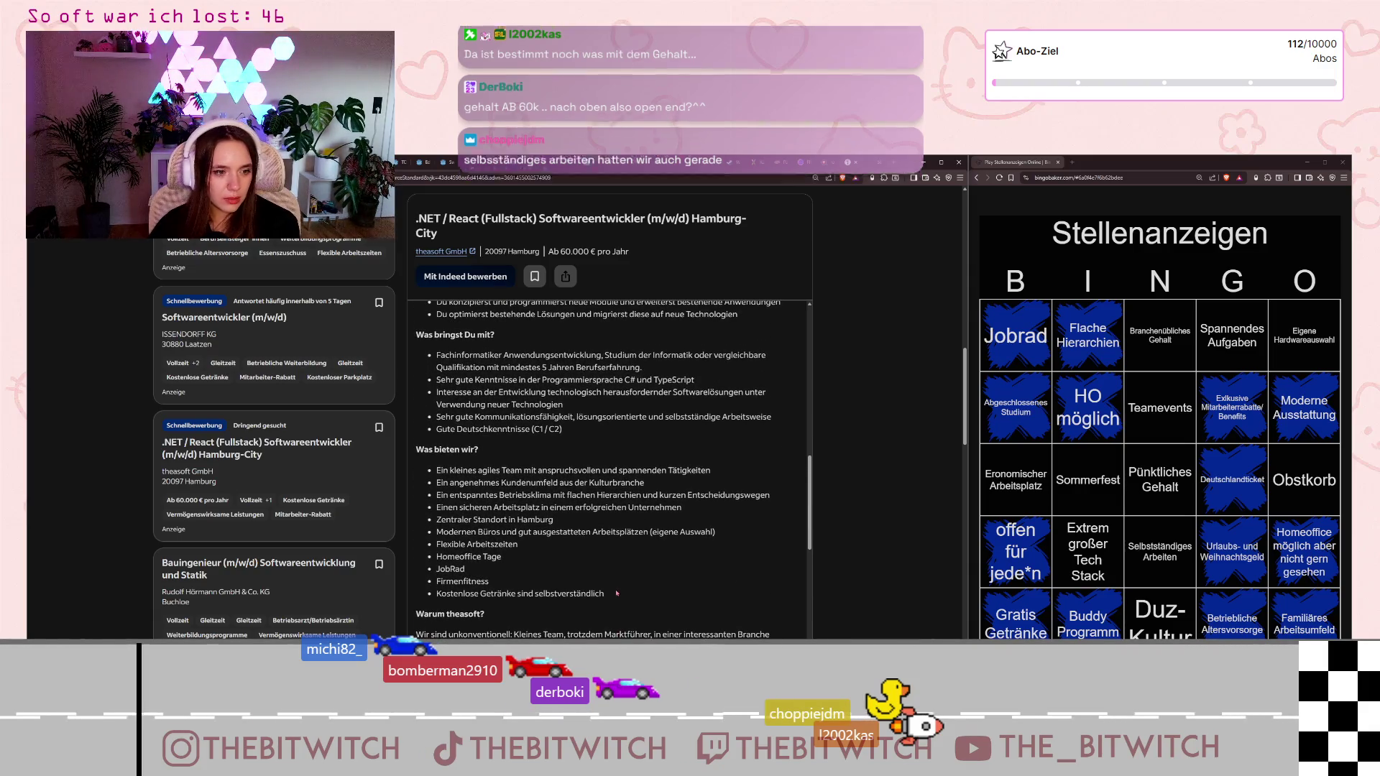
{"action": "scroll", "coordinate": [611, 596], "scroll_direction": "up", "scroll_amount": 2}
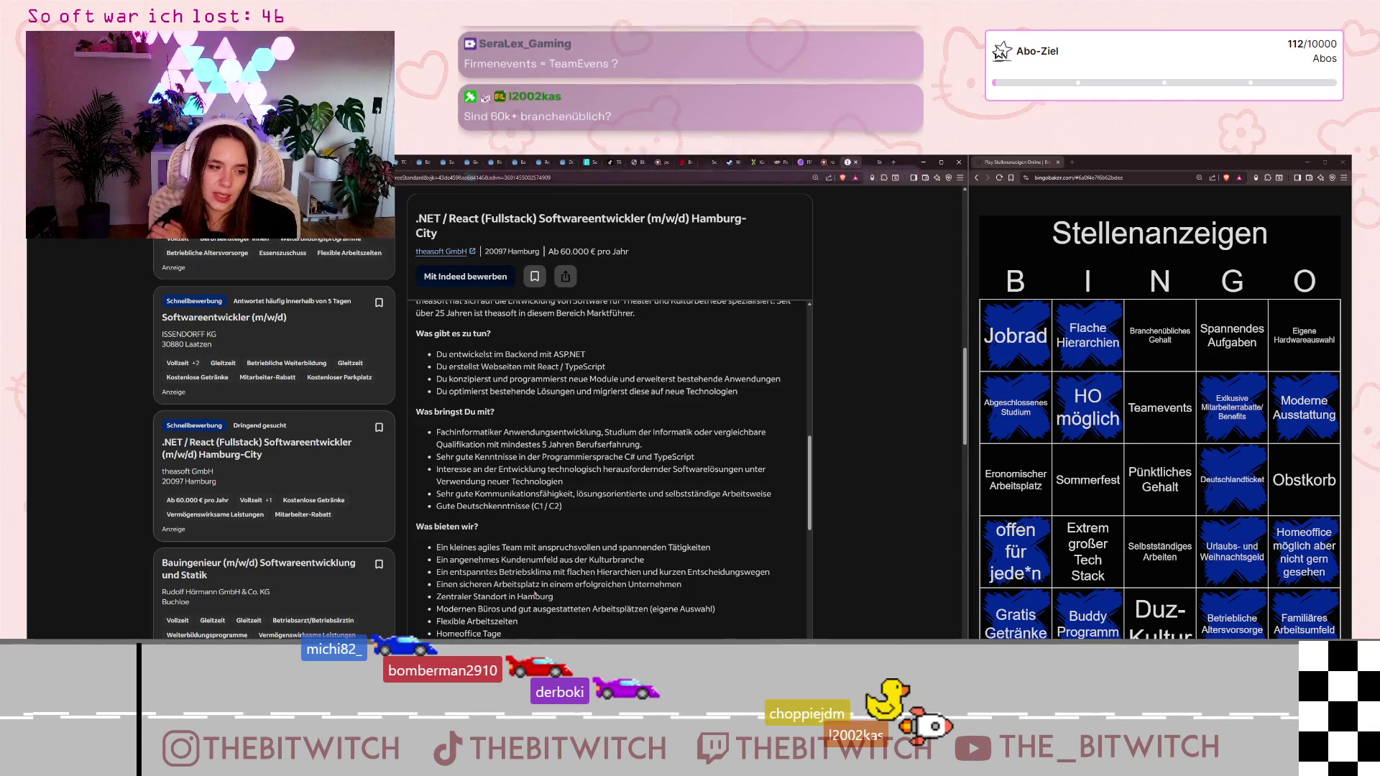
Open ISSENDORFF KG's Softwareentwickler (m/w/d) Laatzen listing and expand its full Leistungen list.
{"action": "left_click", "coordinate": [327, 343]}
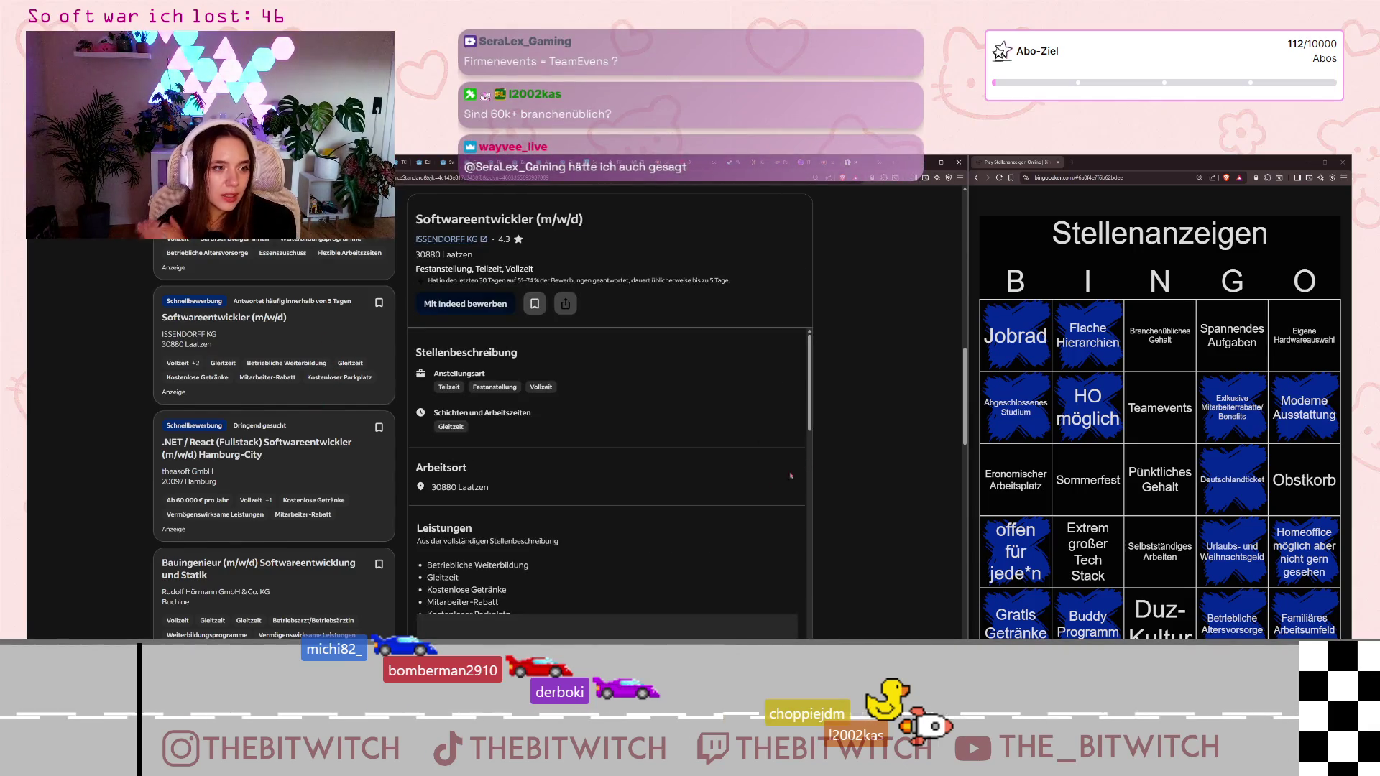
{"action": "scroll", "coordinate": [608, 460], "scroll_direction": "down", "scroll_amount": 3}
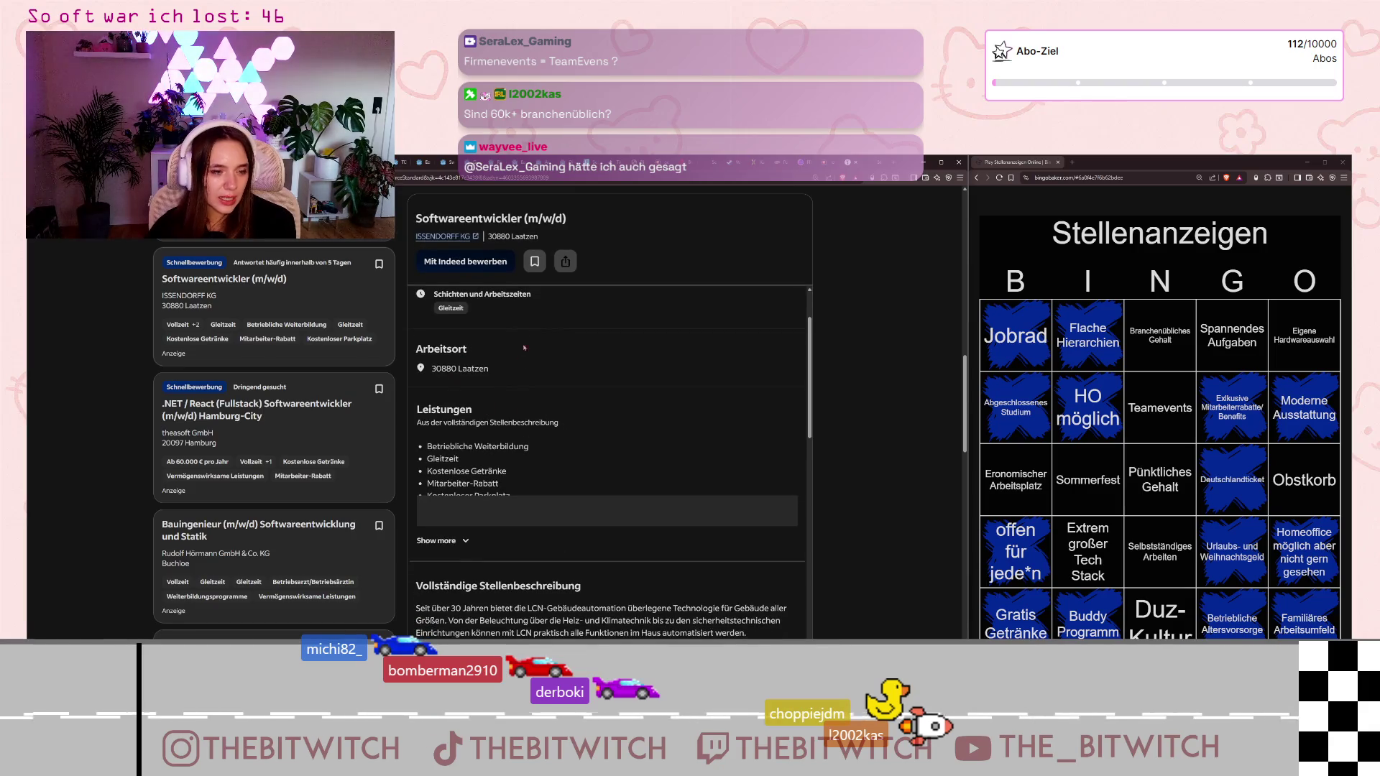
{"action": "left_click", "coordinate": [435, 541]}
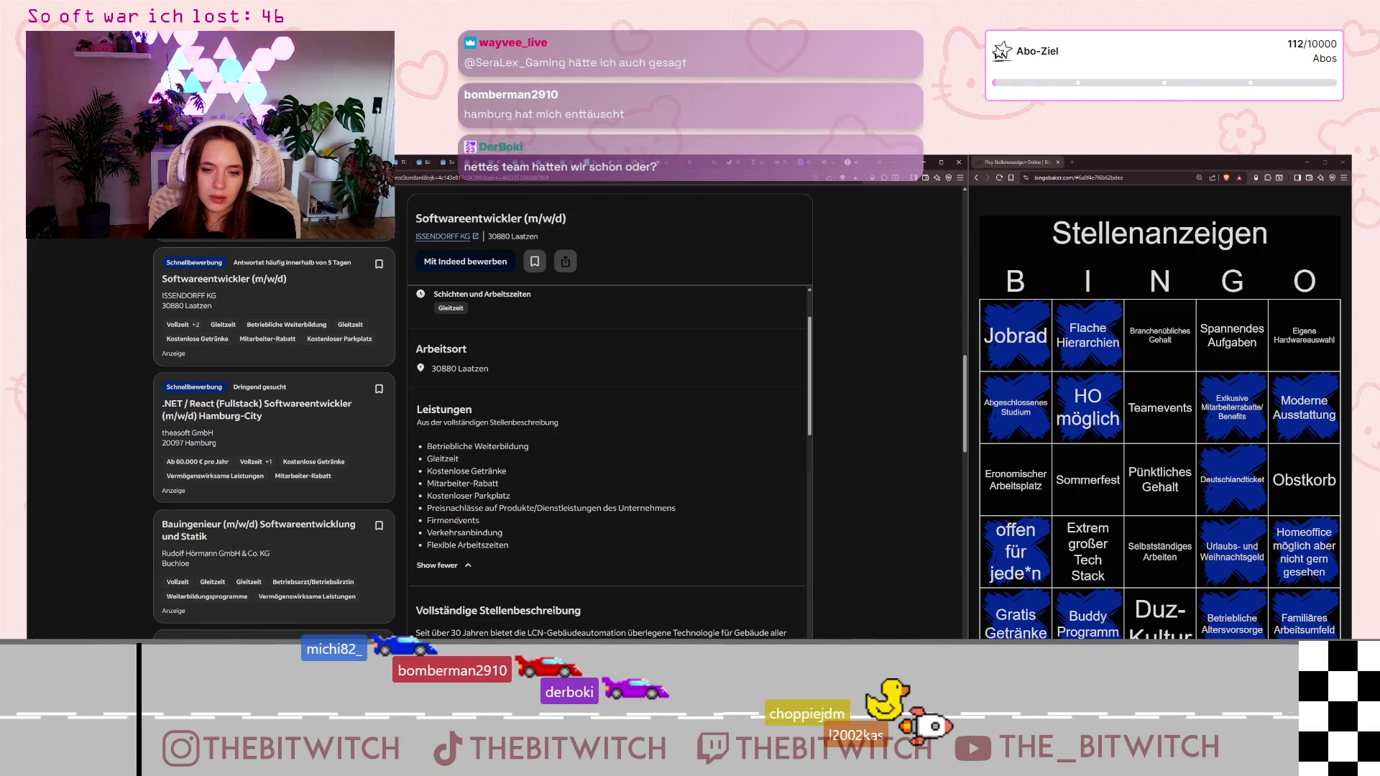
Stamp Teamevents on the bingo card and restore the cross on the employee benefits square.
{"action": "left_click", "coordinate": [1230, 420]}
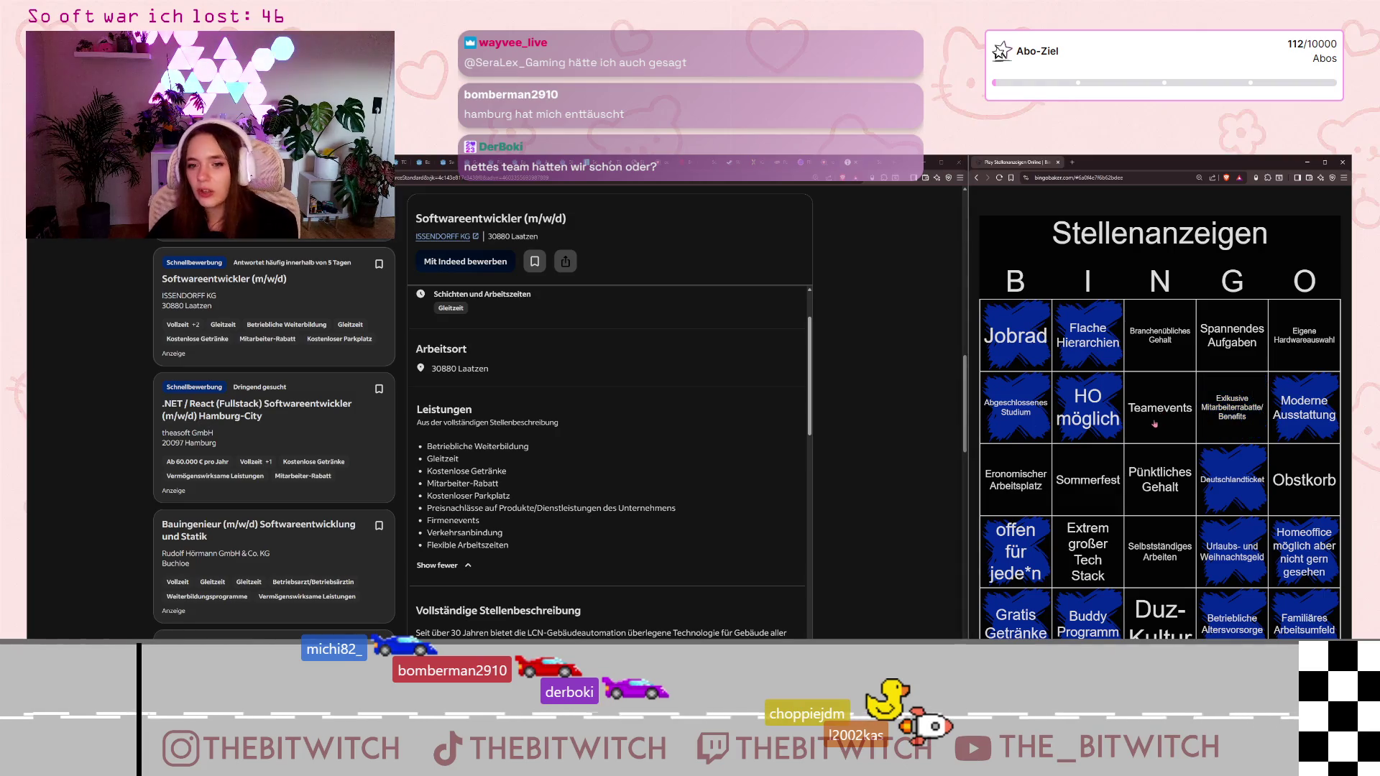
{"action": "left_click", "coordinate": [1155, 424]}
{"action": "left_click", "coordinate": [1228, 409]}
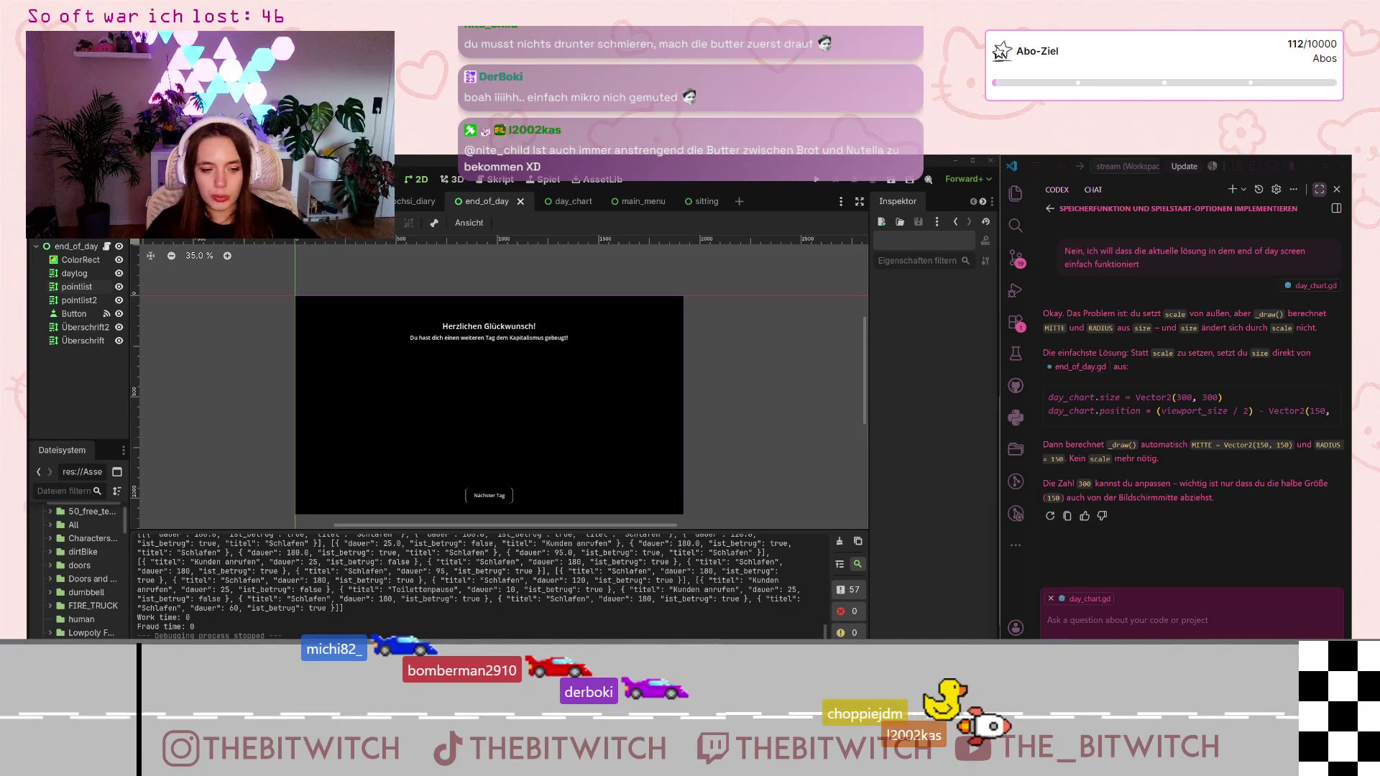
{"action": "key", "text": "alt+Tab"}
Scroll the Projektplan page to show its task board and notes below the sketch.
{"action": "scroll", "coordinate": [1047, 452], "scroll_direction": "down", "scroll_amount": 5}
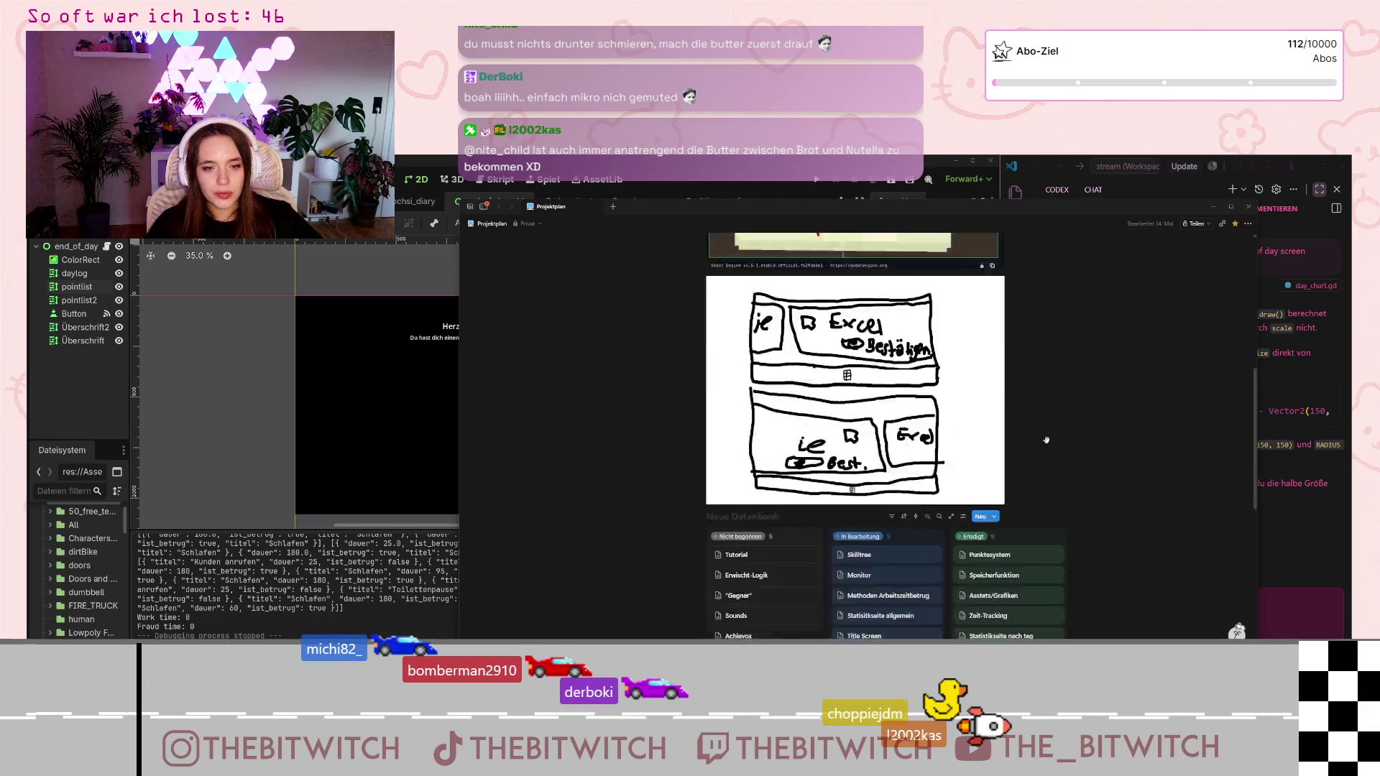
{"action": "scroll", "coordinate": [1047, 452], "scroll_direction": "up", "scroll_amount": 2}
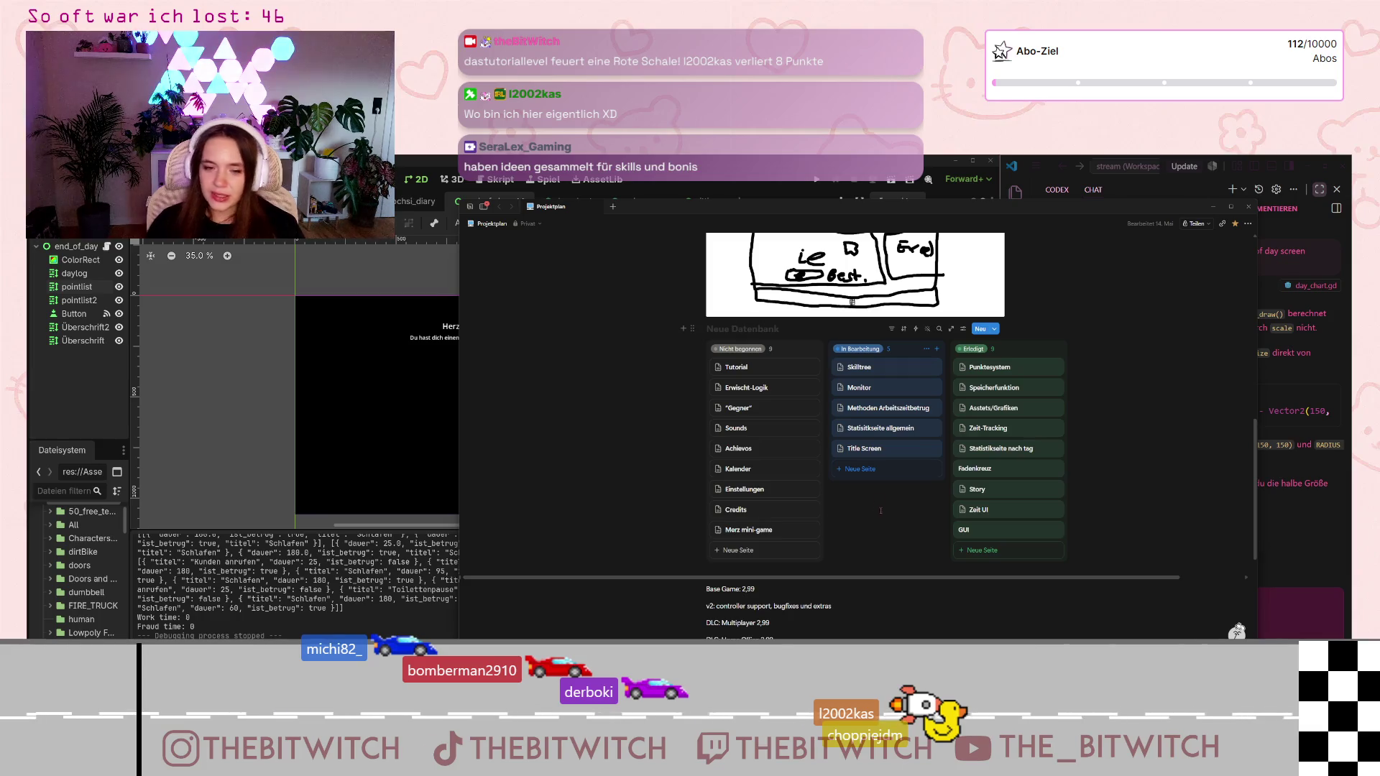
Open the Skilltree card, then switch to the browser and start a new blank tab.
{"action": "left_click", "coordinate": [862, 368]}
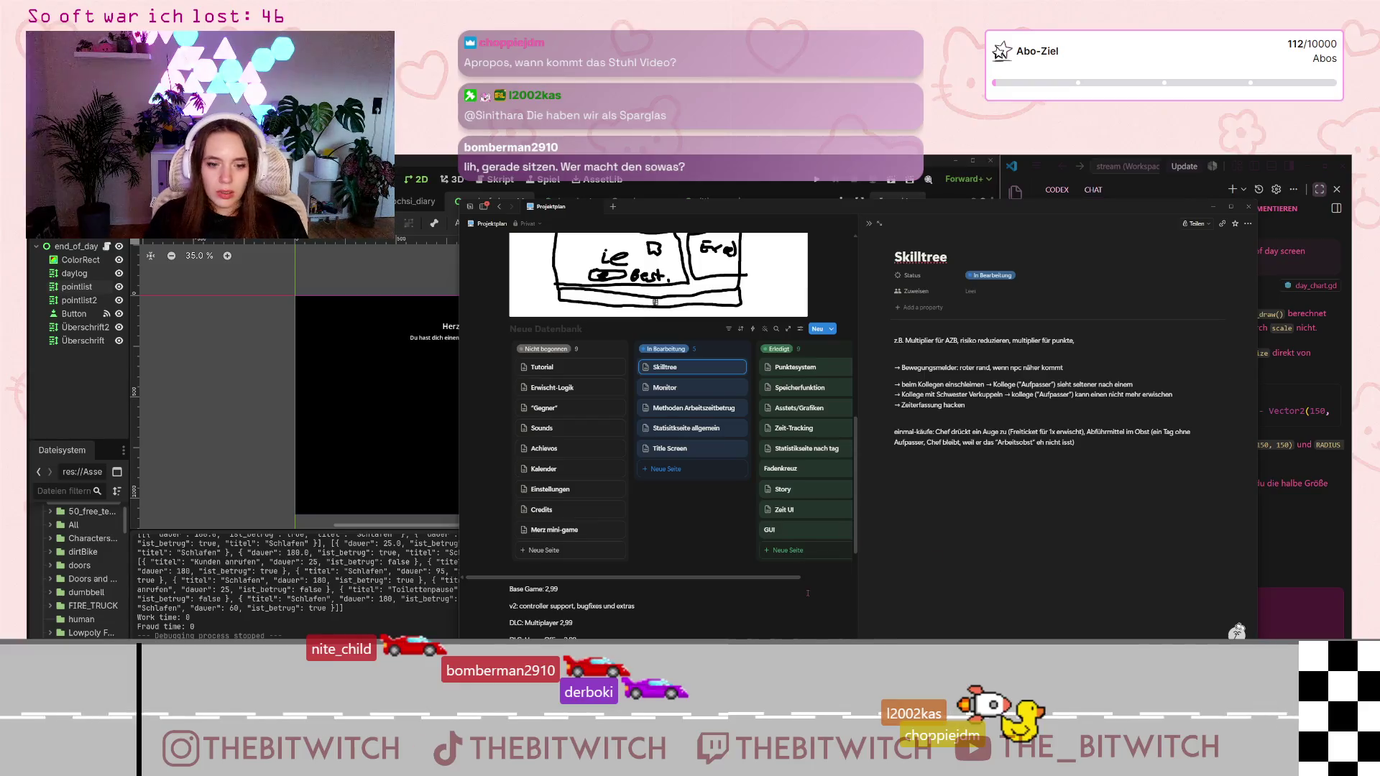
{"action": "key", "text": "alt+Tab"}
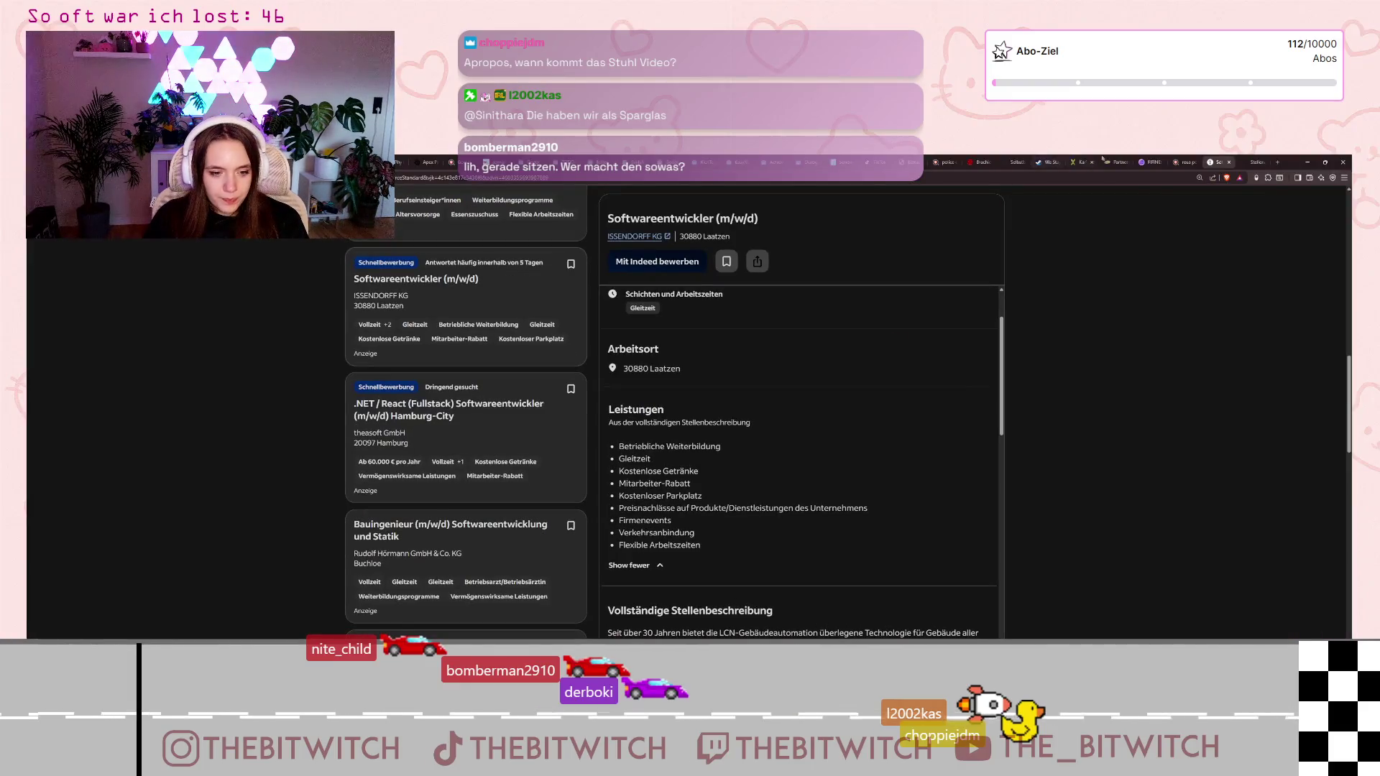
{"action": "left_click", "coordinate": [1280, 162]}
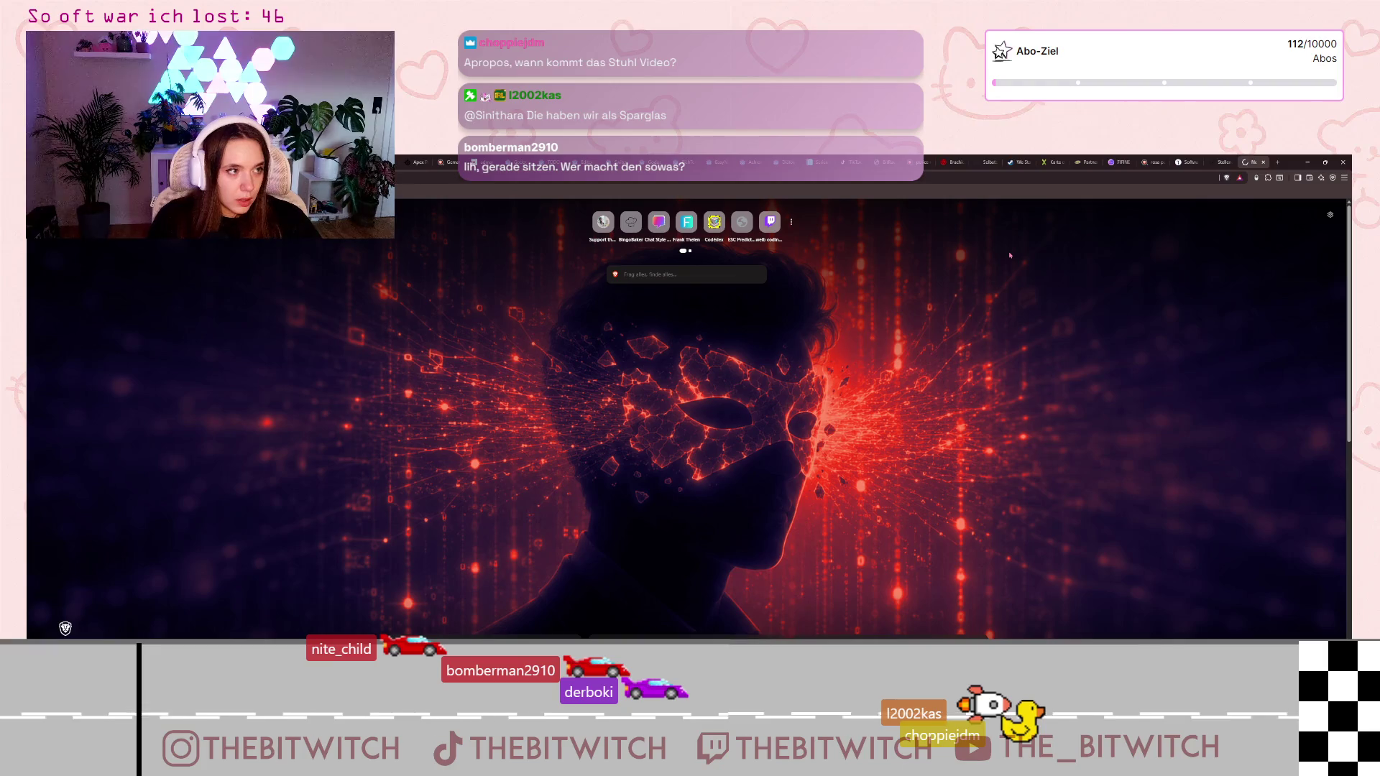
Search Brave for '5kg nutella' and switch to the image results.
{"action": "type", "text": "5kg nutella"}
{"action": "key", "text": "Return"}
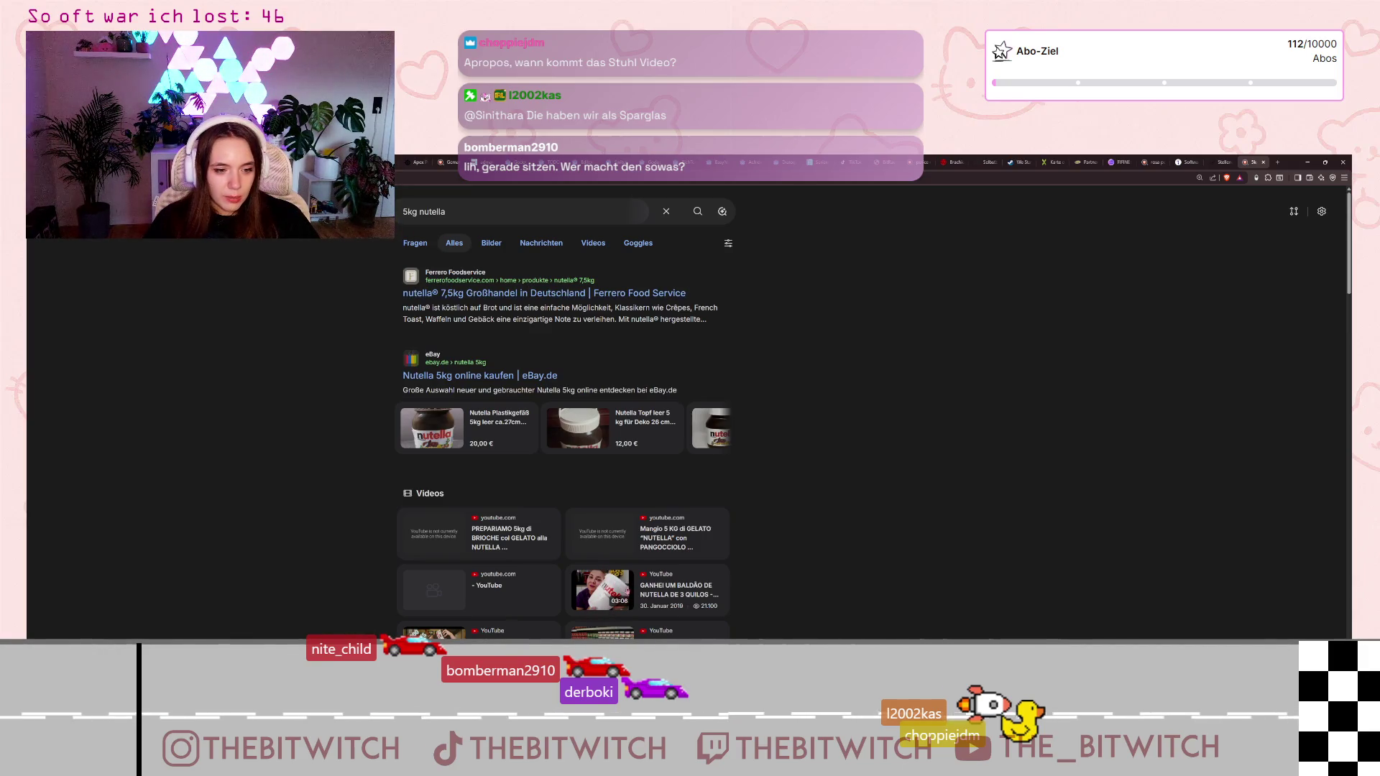
{"action": "left_click", "coordinate": [492, 243]}
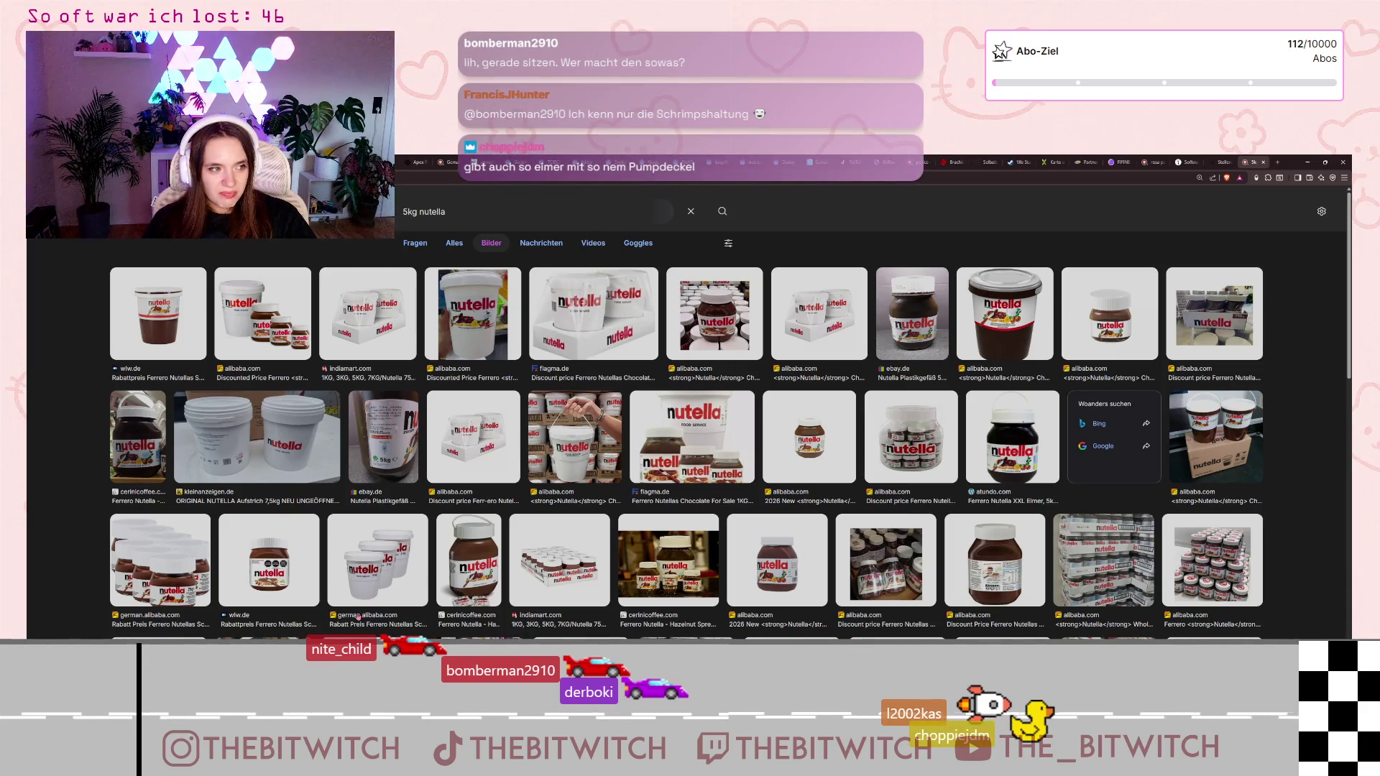
Browse the 5kg nutella image results, then minimize the browser to return to Notion.
{"action": "scroll", "coordinate": [989, 551], "scroll_direction": "down", "scroll_amount": 2}
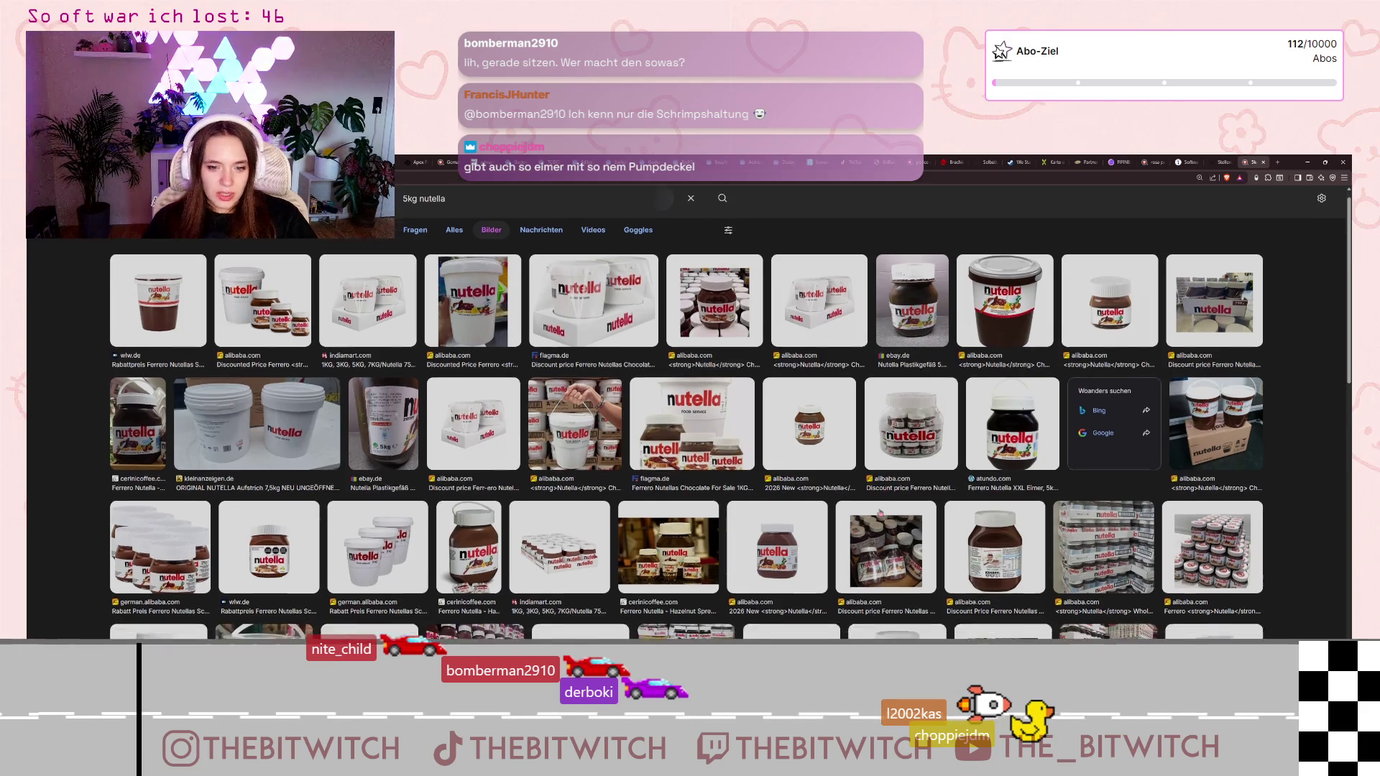
{"action": "scroll", "coordinate": [981, 355], "scroll_direction": "up", "scroll_amount": 2}
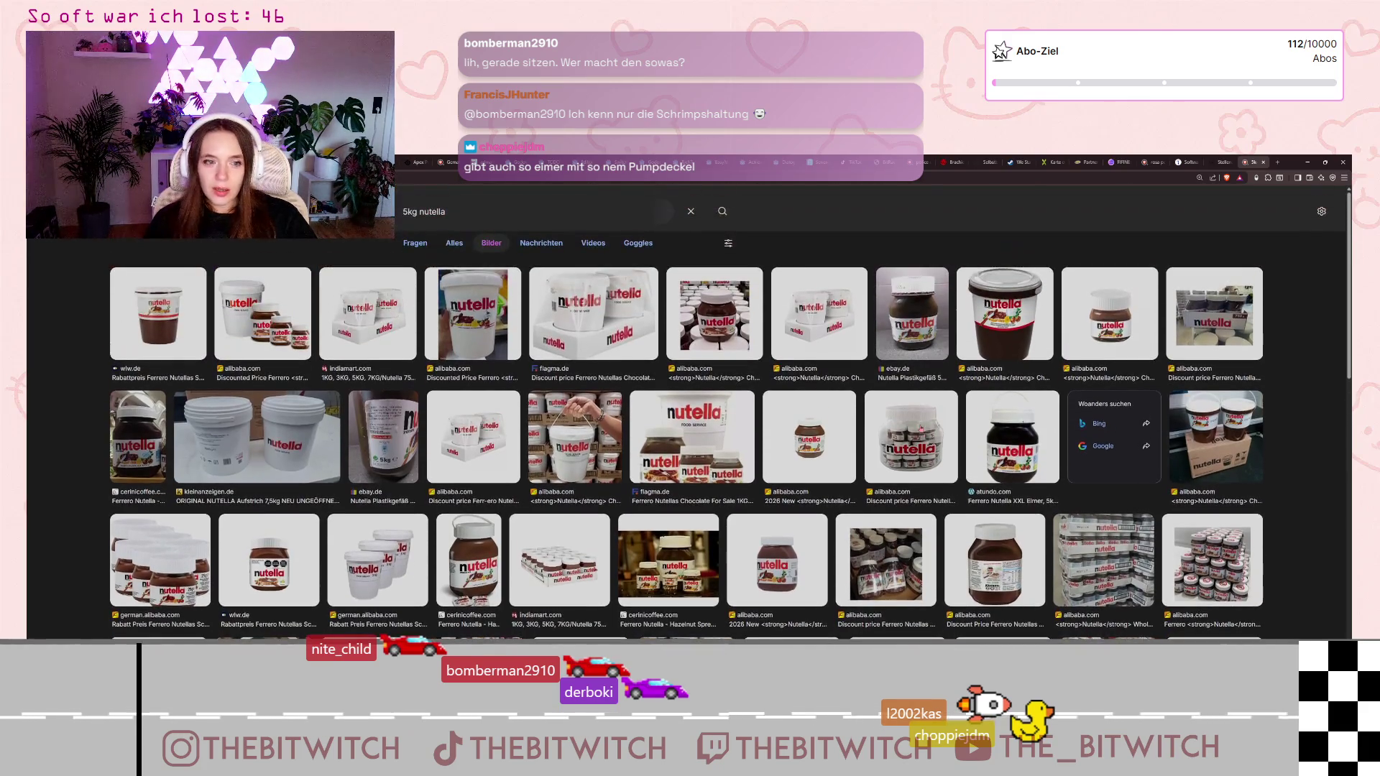
{"action": "scroll", "coordinate": [934, 330], "scroll_direction": "down", "scroll_amount": 3}
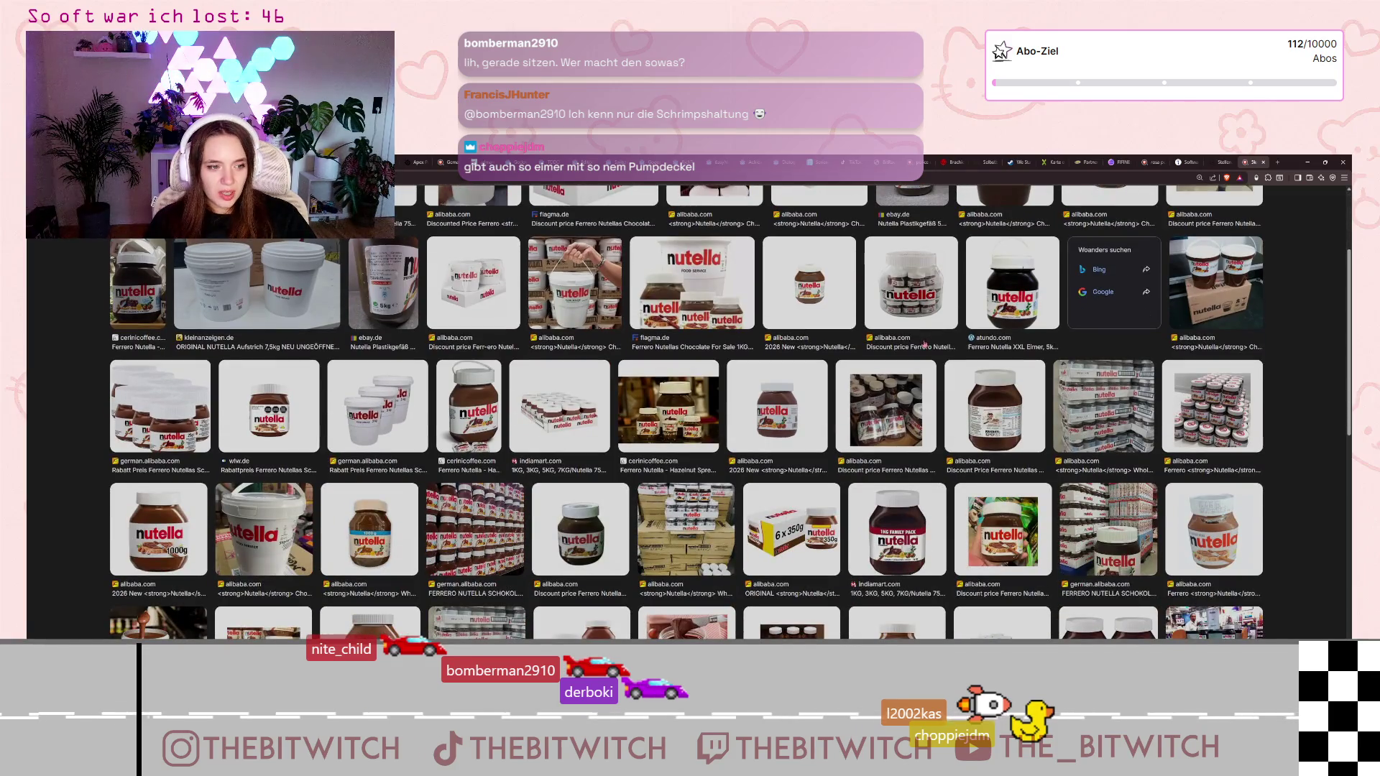
{"action": "scroll", "coordinate": [927, 353], "scroll_direction": "up", "scroll_amount": 3}
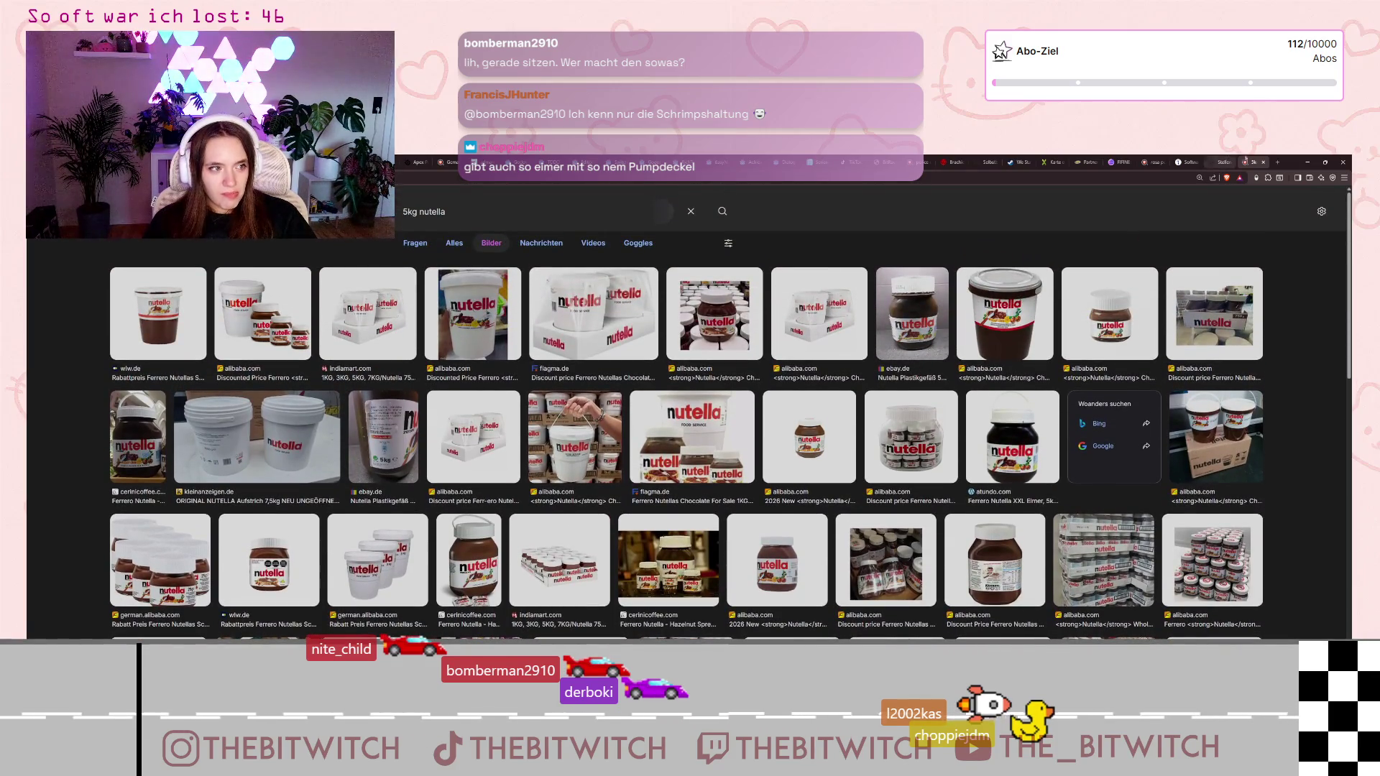
{"action": "left_click", "coordinate": [1307, 161]}
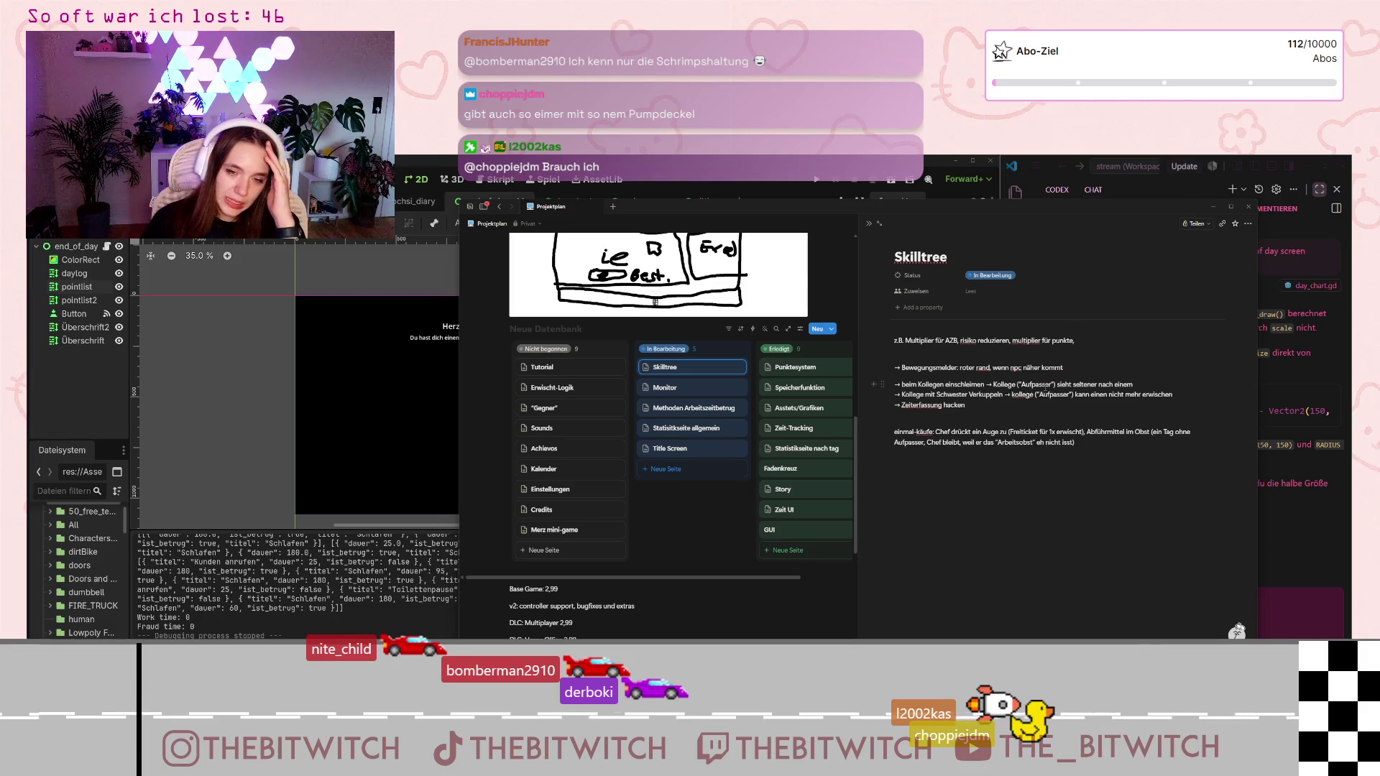
Zoom the Notion window in two steps to enlarge the Projektplan text and cards.
{"action": "key", "text": "ctrl+plus"}
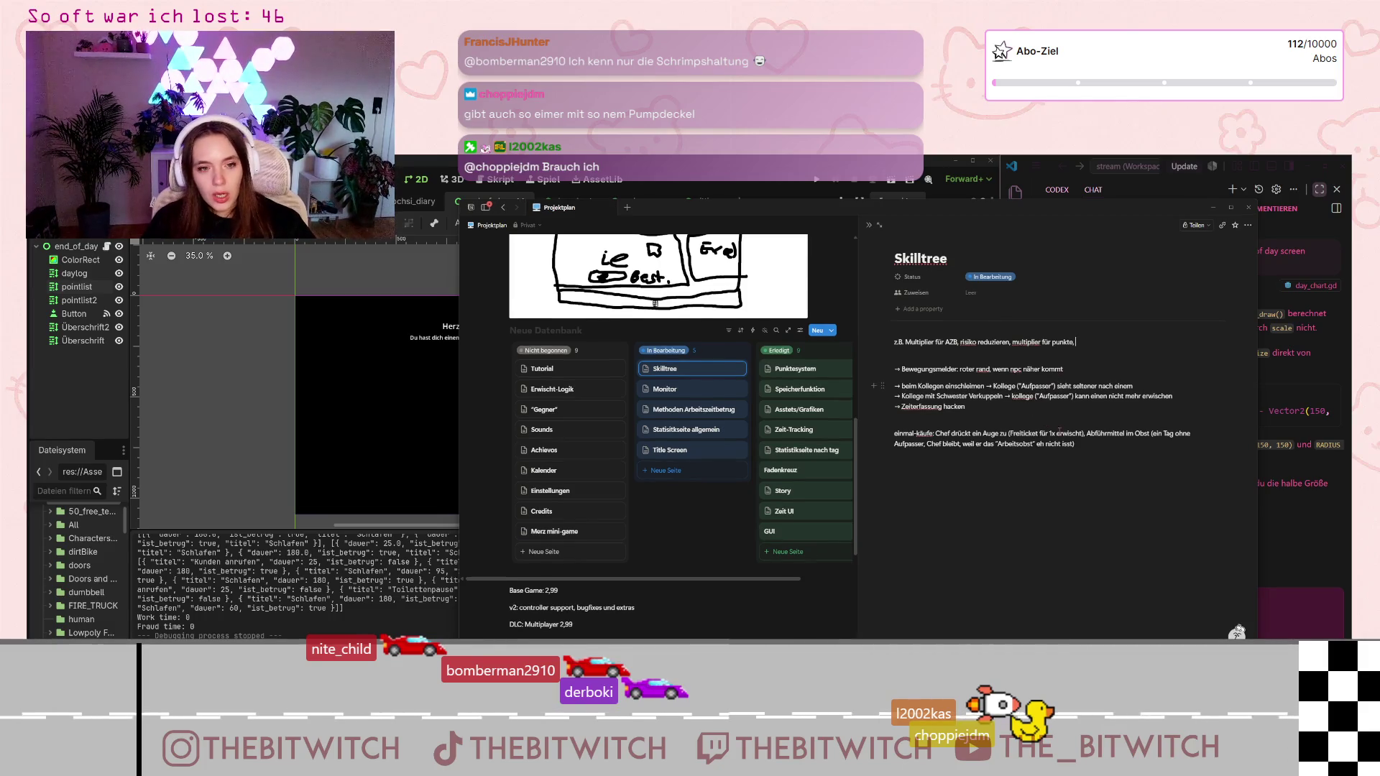
{"action": "key", "text": "ctrl+plus"}
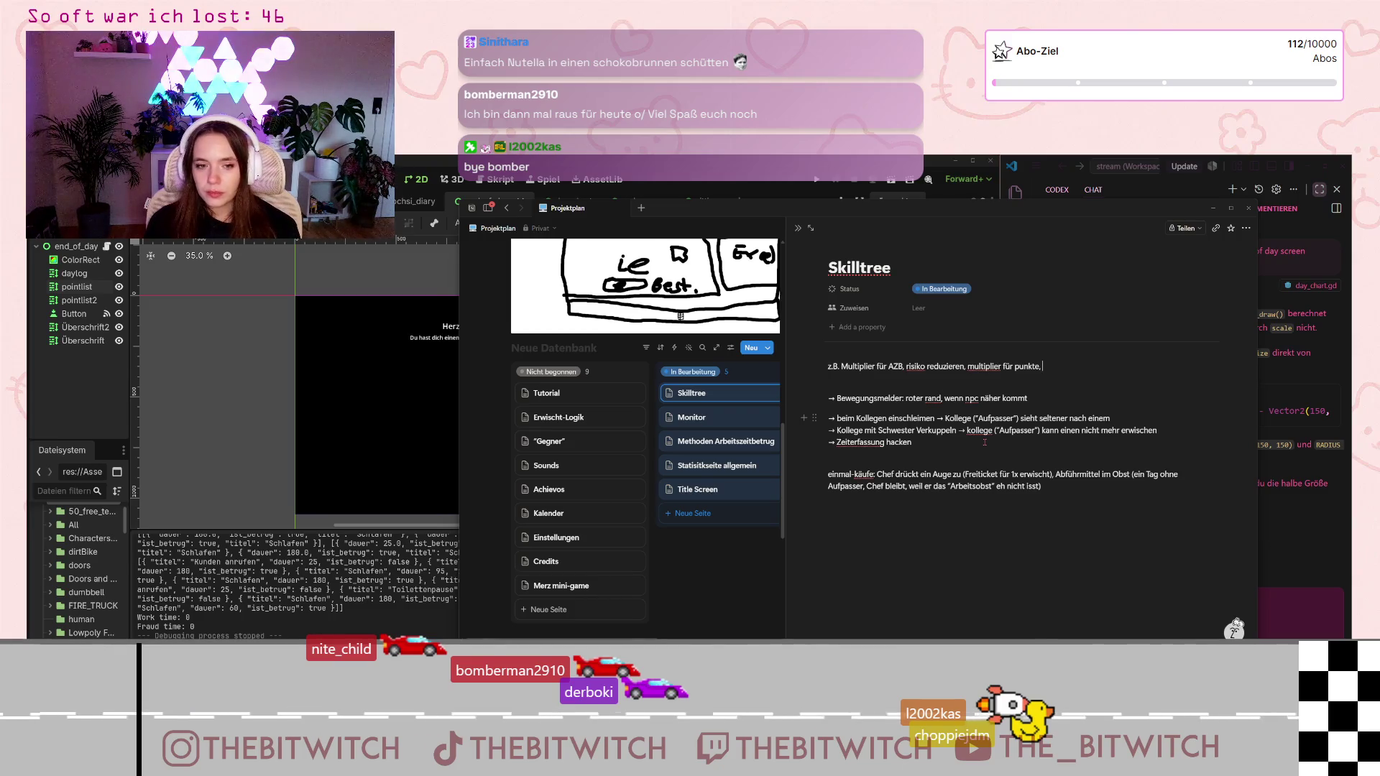
Insert a blank line above the 'Zeiterfassung hacken' entry on the Skilltree page.
{"action": "left_click", "coordinate": [830, 442]}
{"action": "key", "text": "Return"}
{"action": "key", "text": "Return"}
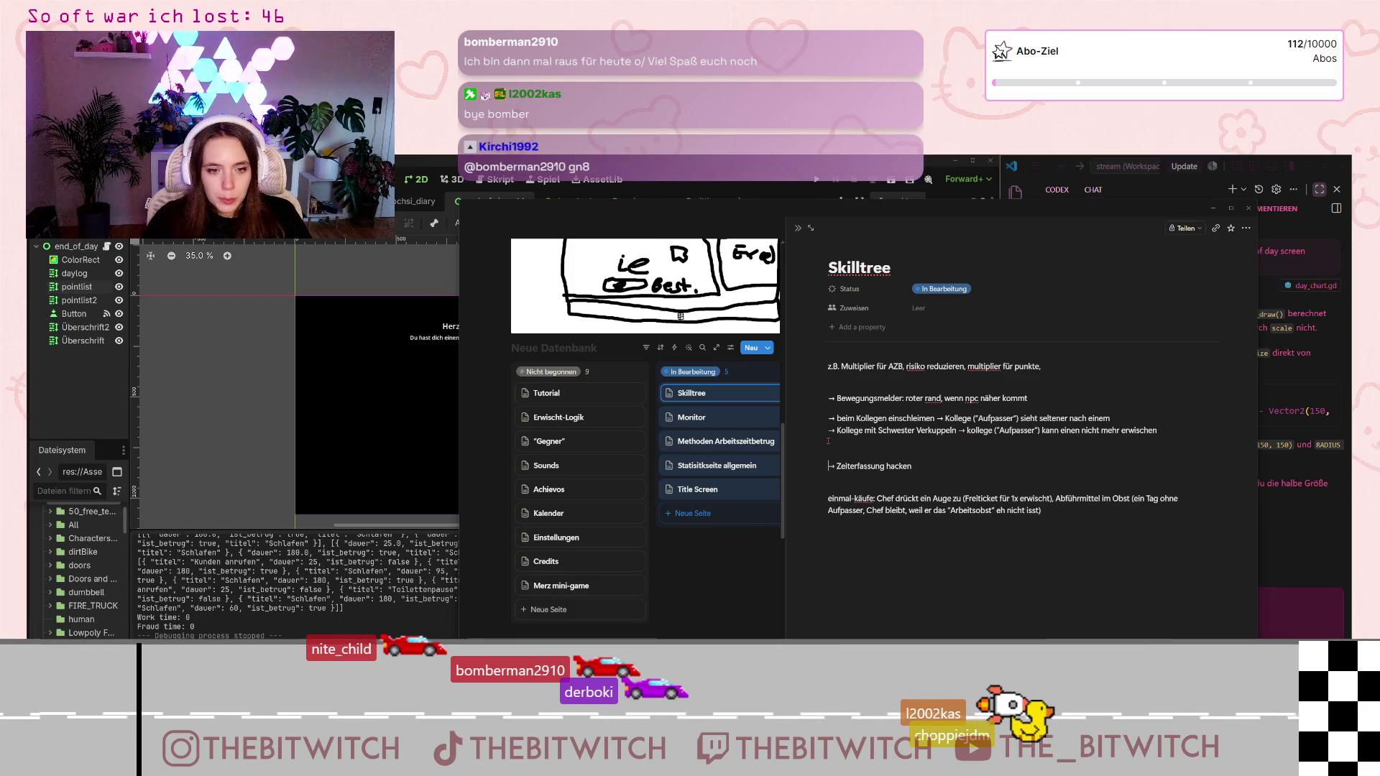
Write the skill 'Mit Familienglied des Chefs Flirten → Immunity für Kündigung', then minimize Notion.
{"action": "type", "text": "->"}
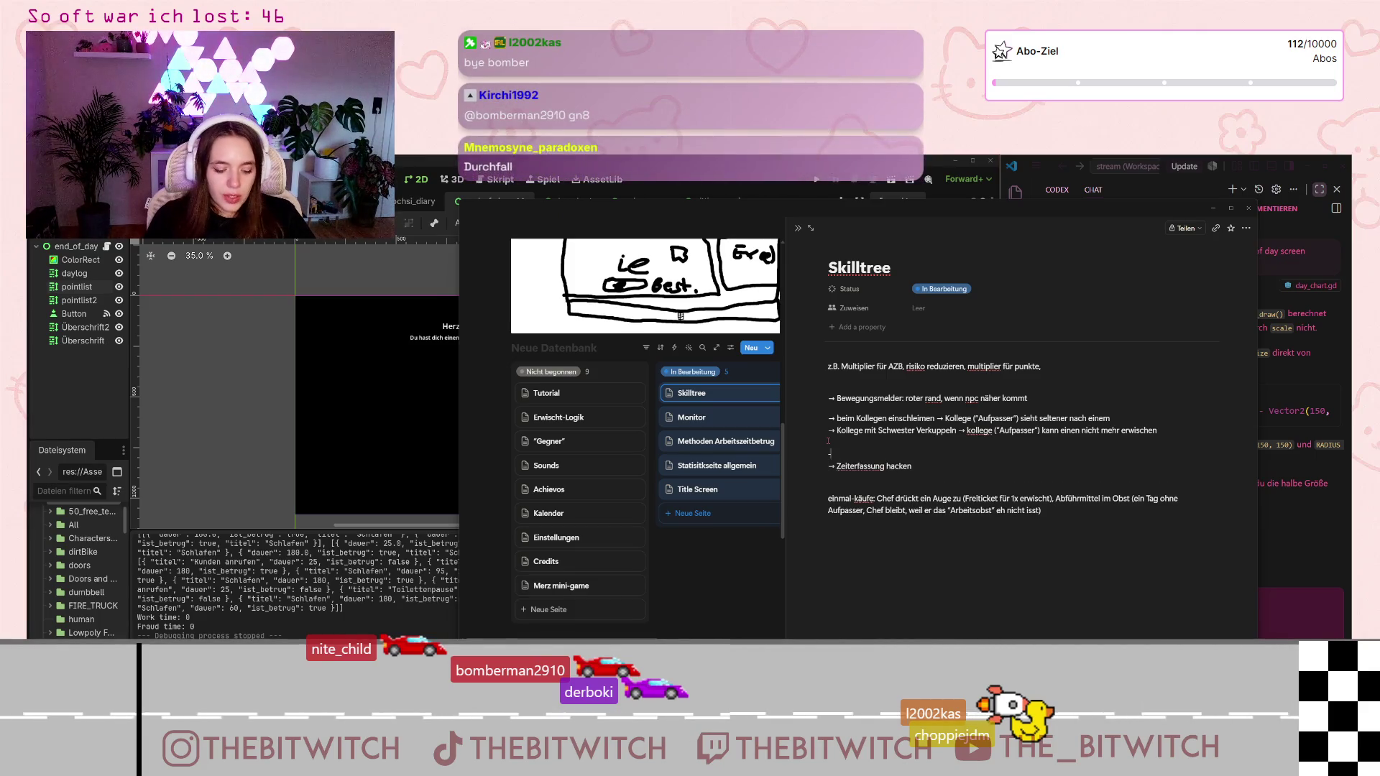
{"action": "type", "text": "Immunit"}
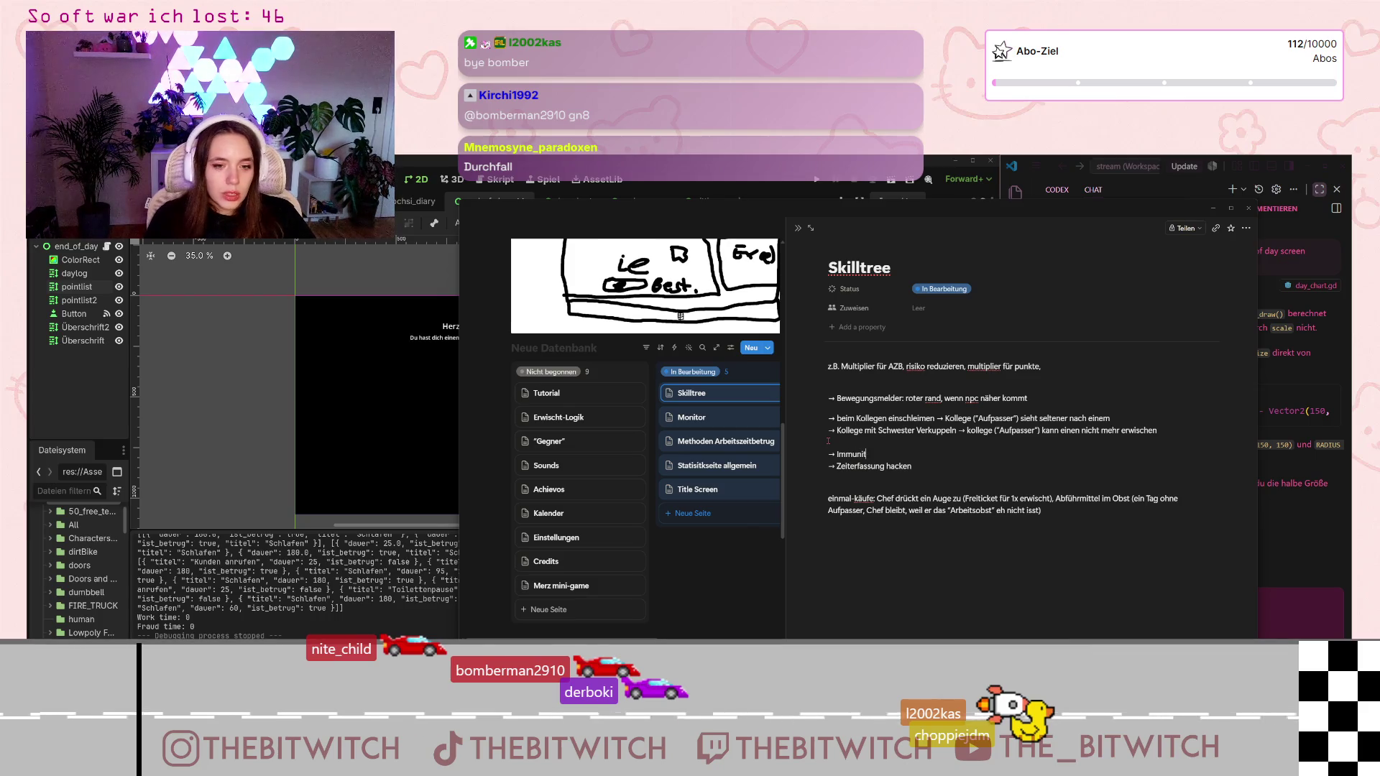
{"action": "key", "text": "BackSpace"}
{"action": "key", "text": "BackSpace"}
{"action": "key", "text": "BackSpace"}
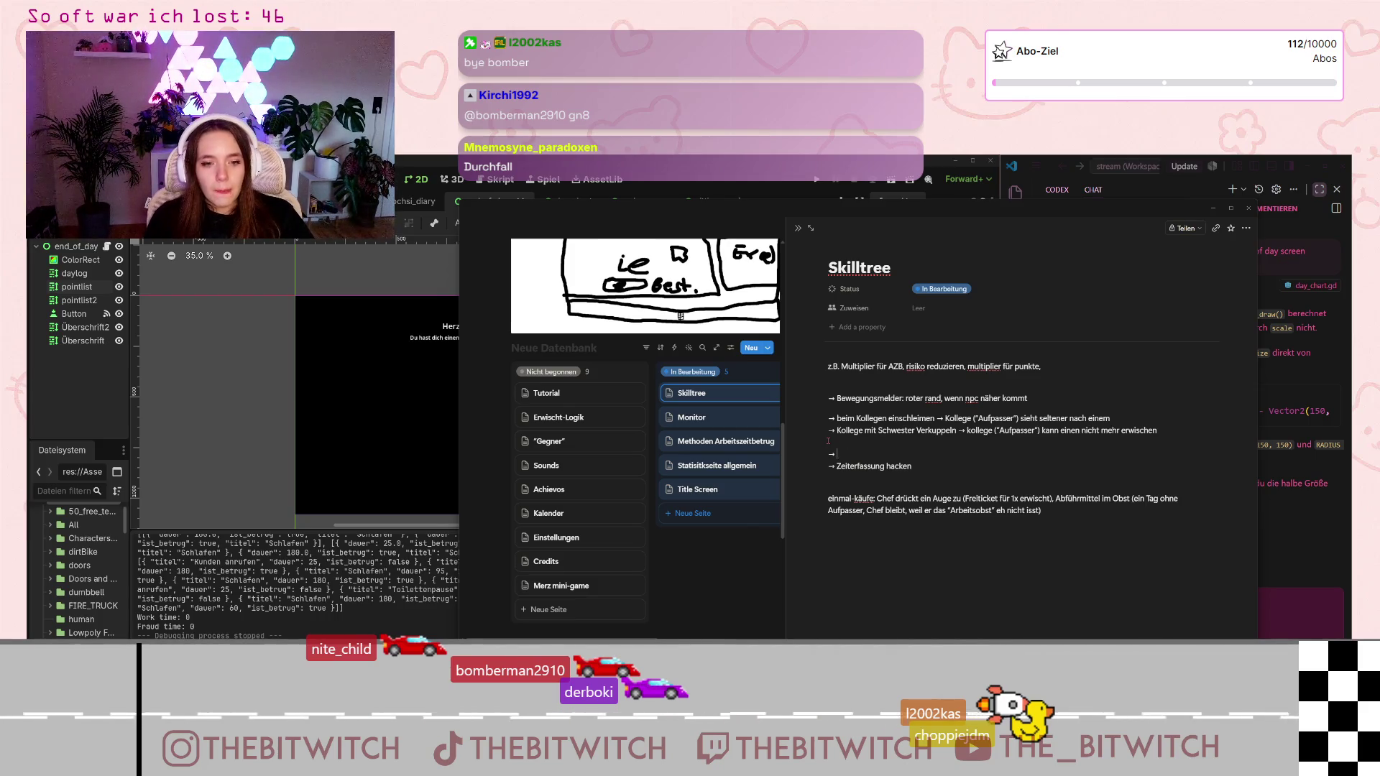
{"action": "key", "text": "BackSpace"}
{"action": "key", "text": "BackSpace"}
{"action": "type", "text": "Tochte"}
{"action": "key", "text": "BackSpace"}
{"action": "key", "text": "BackSpace"}
{"action": "key", "text": "BackSpace"}
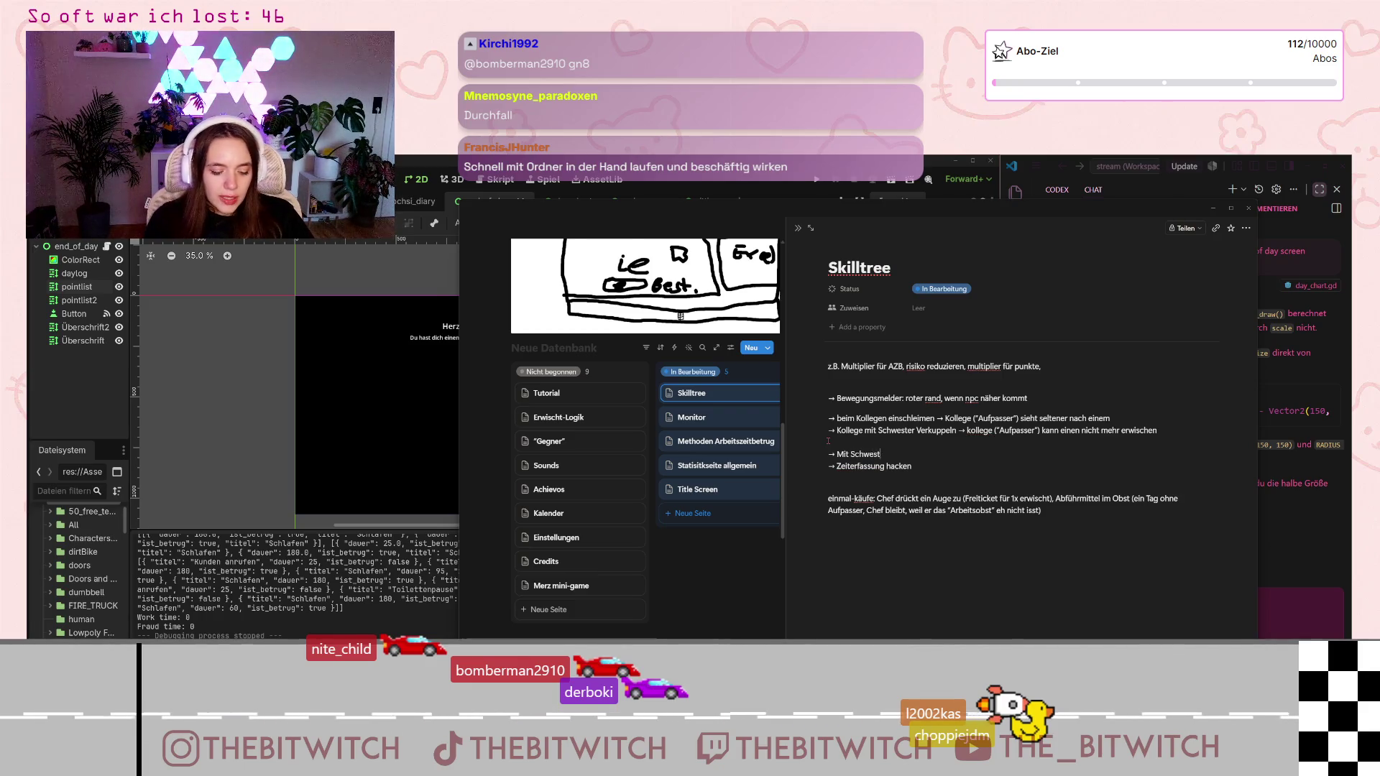
{"action": "type", "text": "es"}
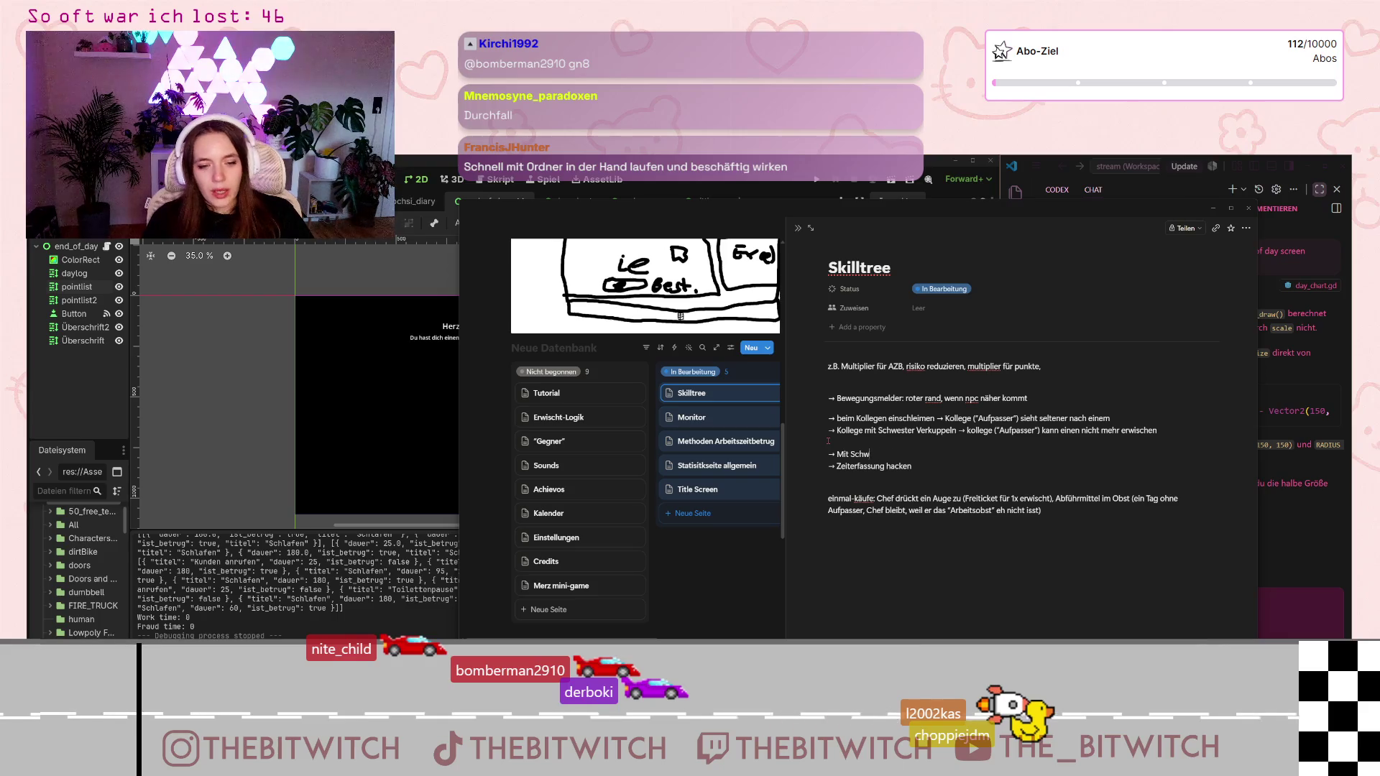
{"action": "key", "text": "BackSpace"}
{"action": "key", "text": "BackSpace"}
{"action": "key", "text": "BackSpace"}
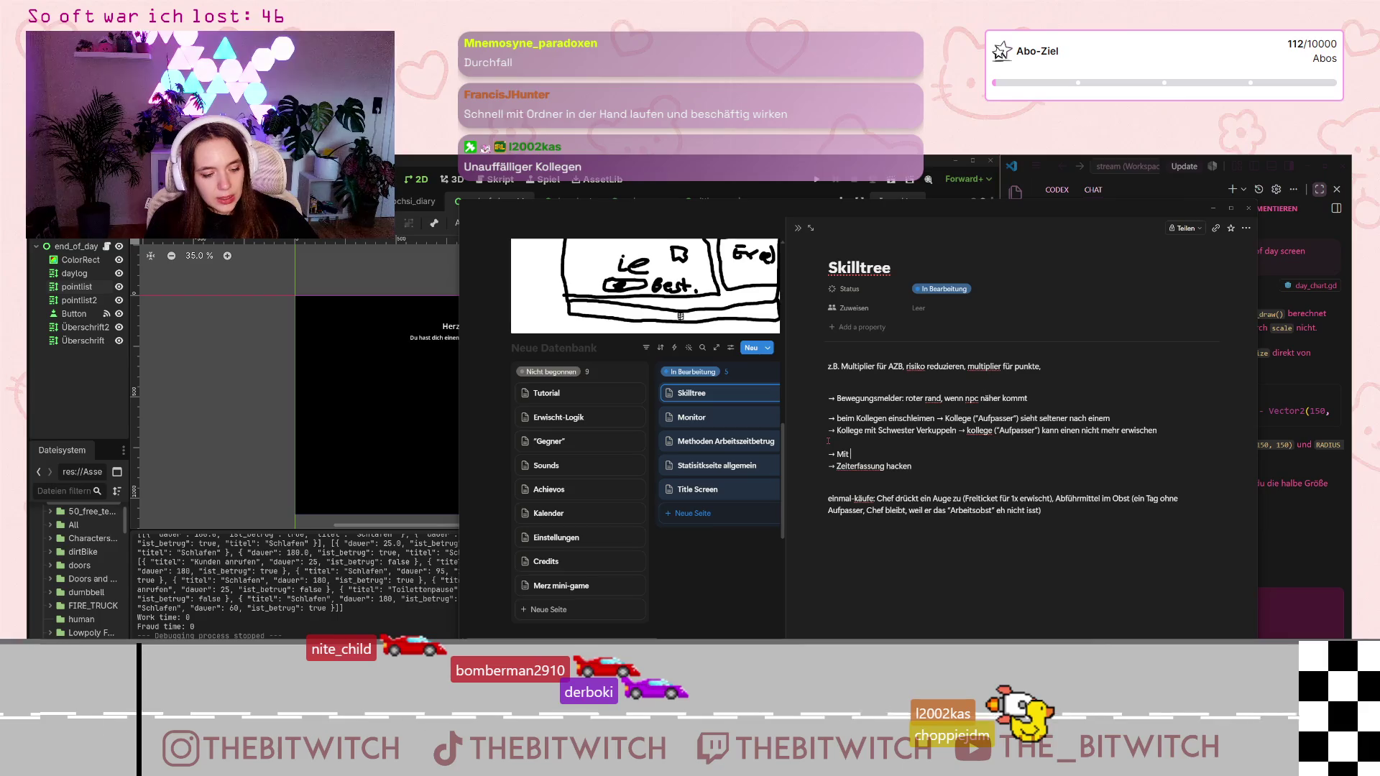
{"action": "type", "text": "Famil"}
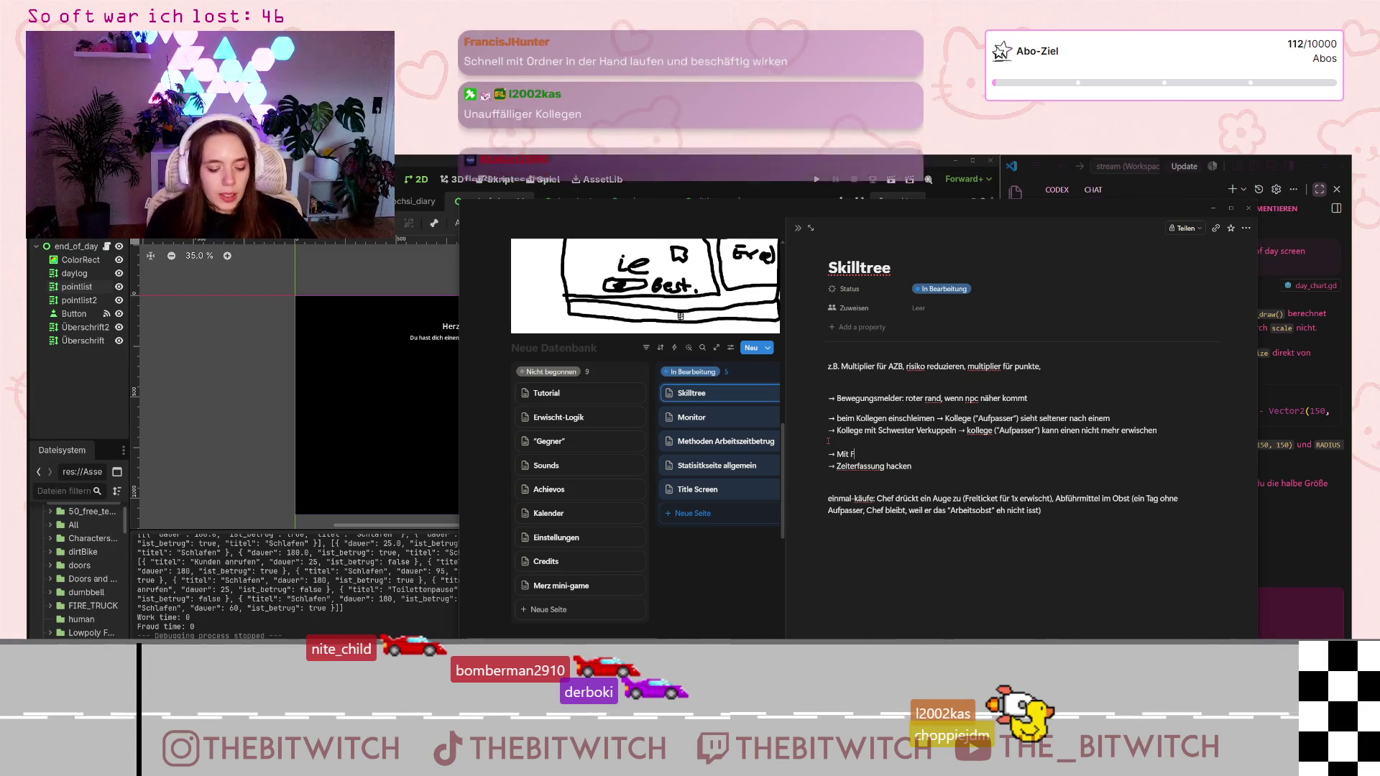
{"action": "type", "text": "d des"}
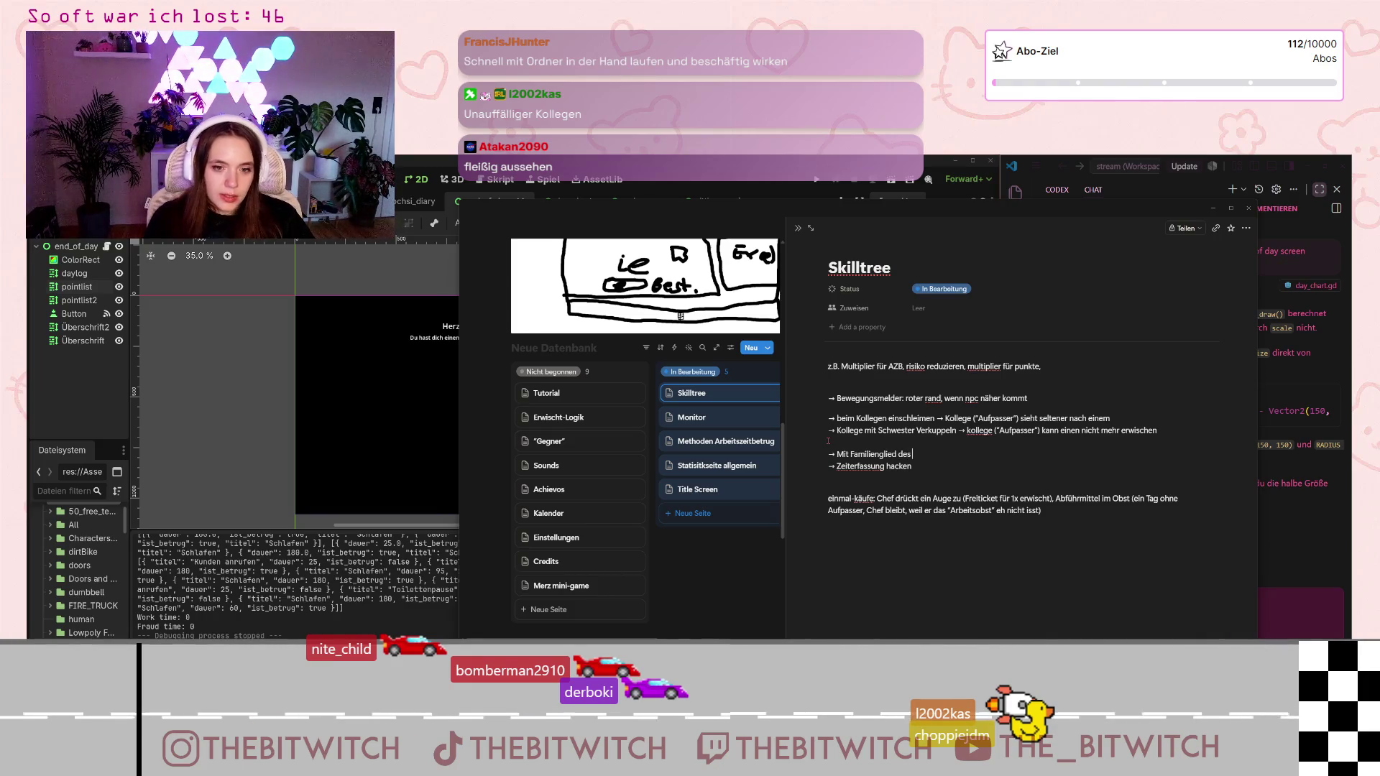
{"action": "type", "text": "fs f"}
{"action": "type", "text": "ten"}
{"action": "type", "text": ">"}
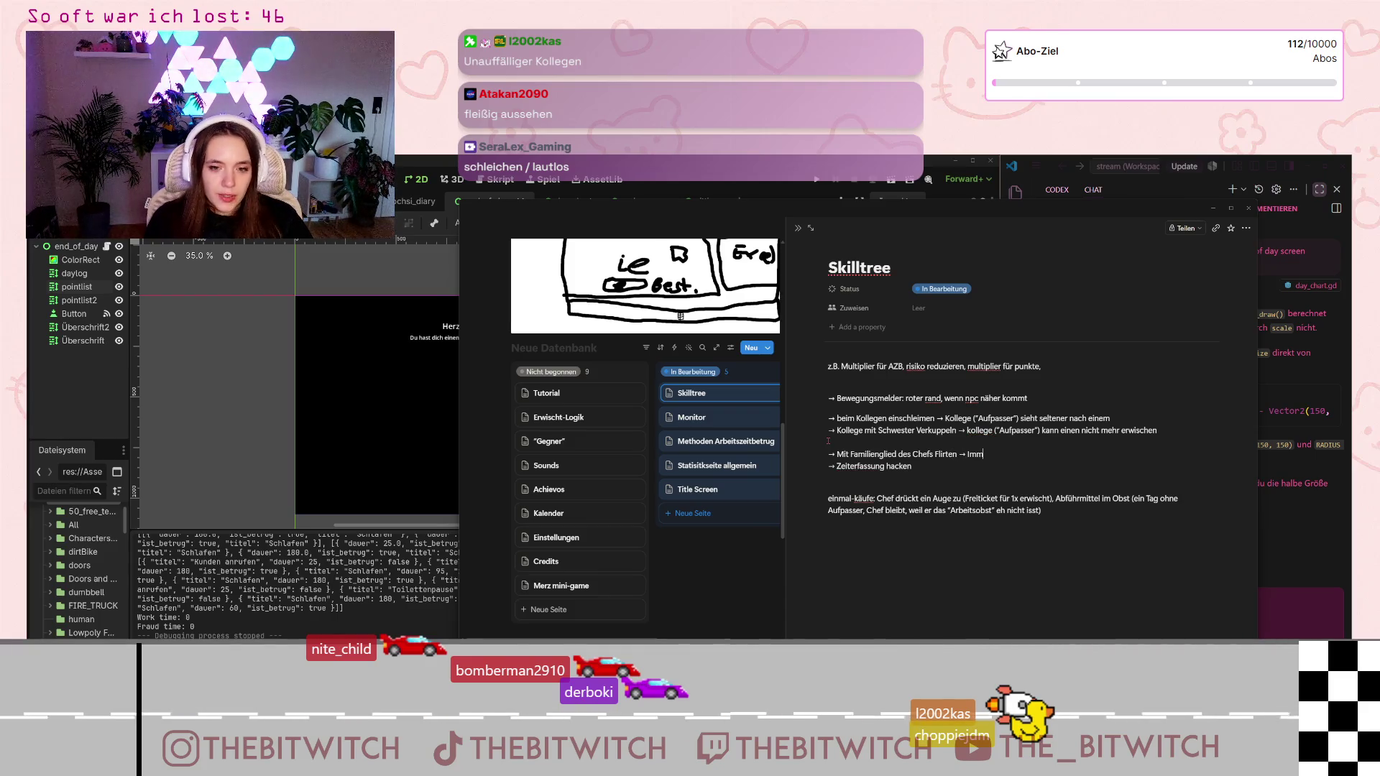
{"action": "type", "text": "ty für Kü"}
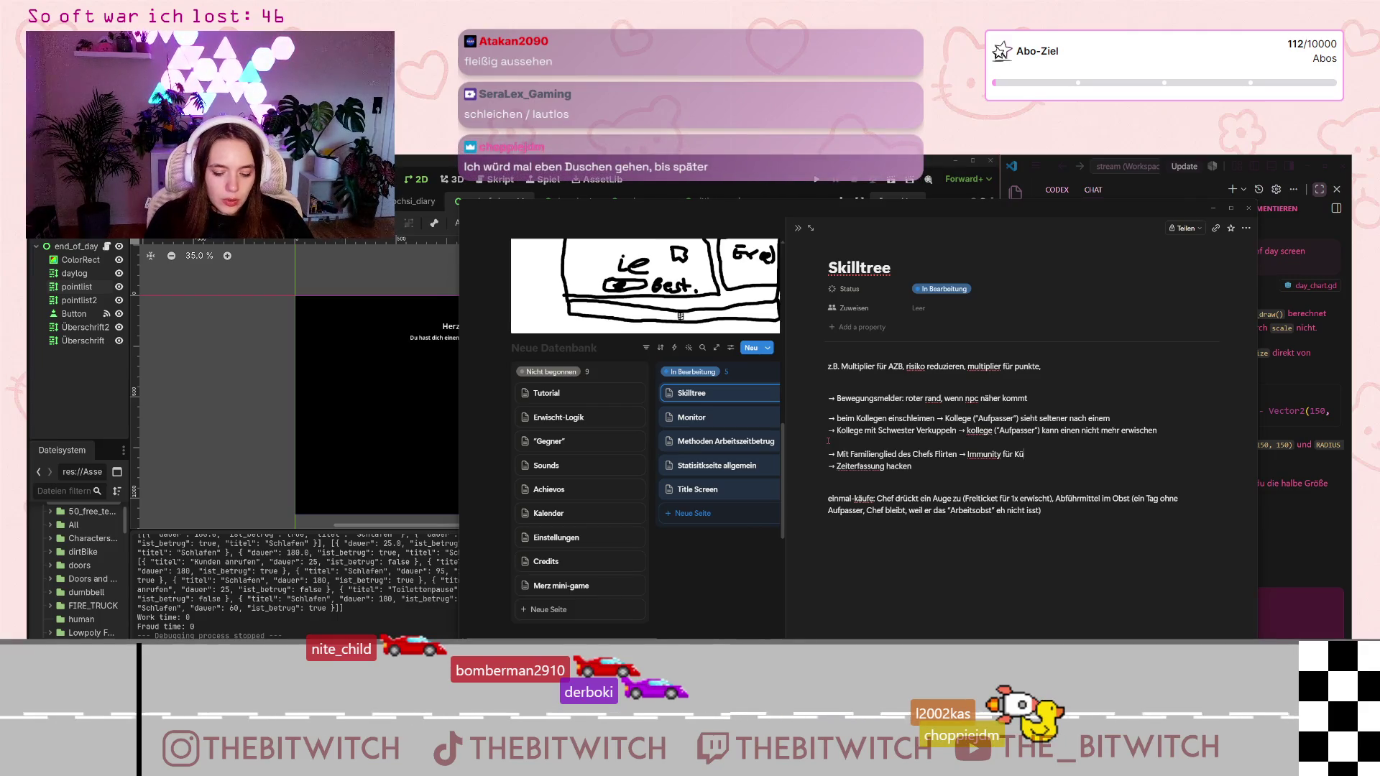
{"action": "type", "text": " igung"}
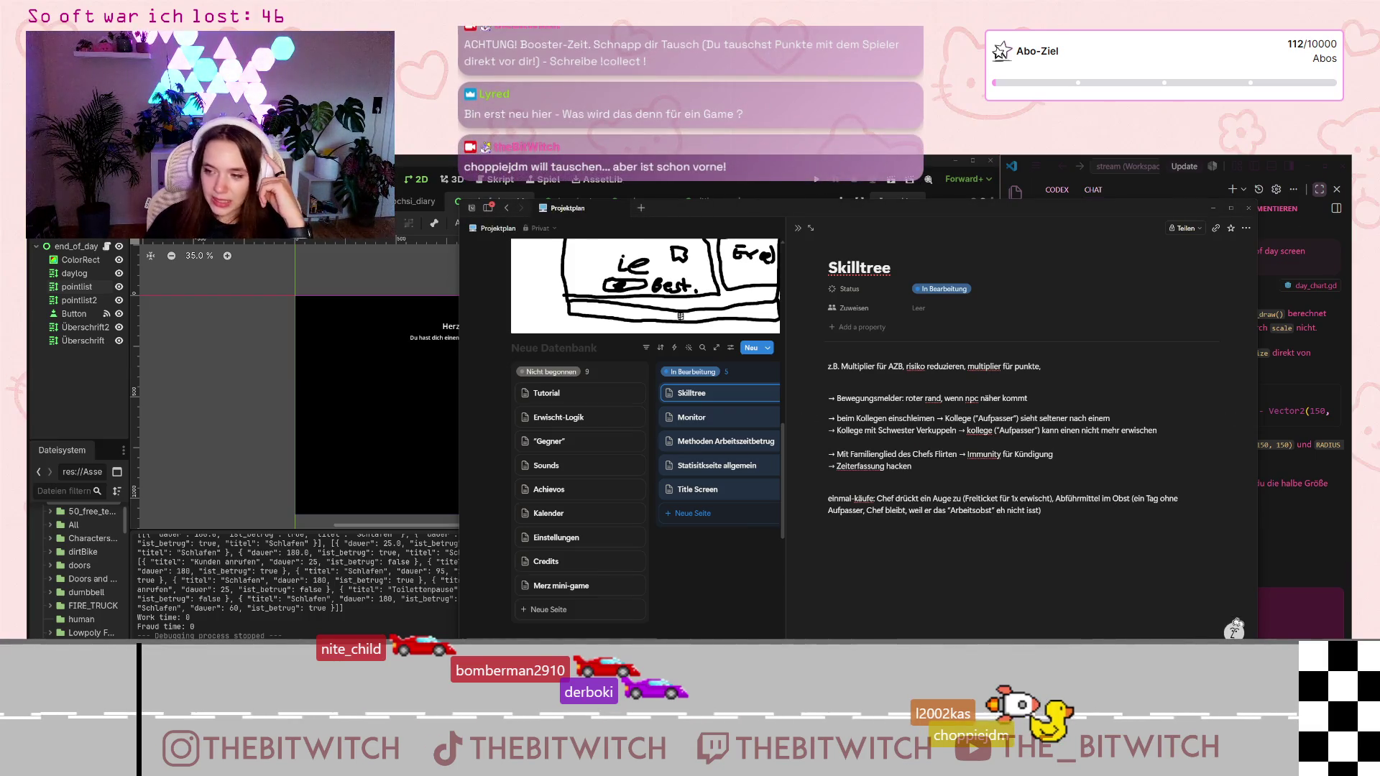
{"action": "left_click", "coordinate": [1213, 208]}
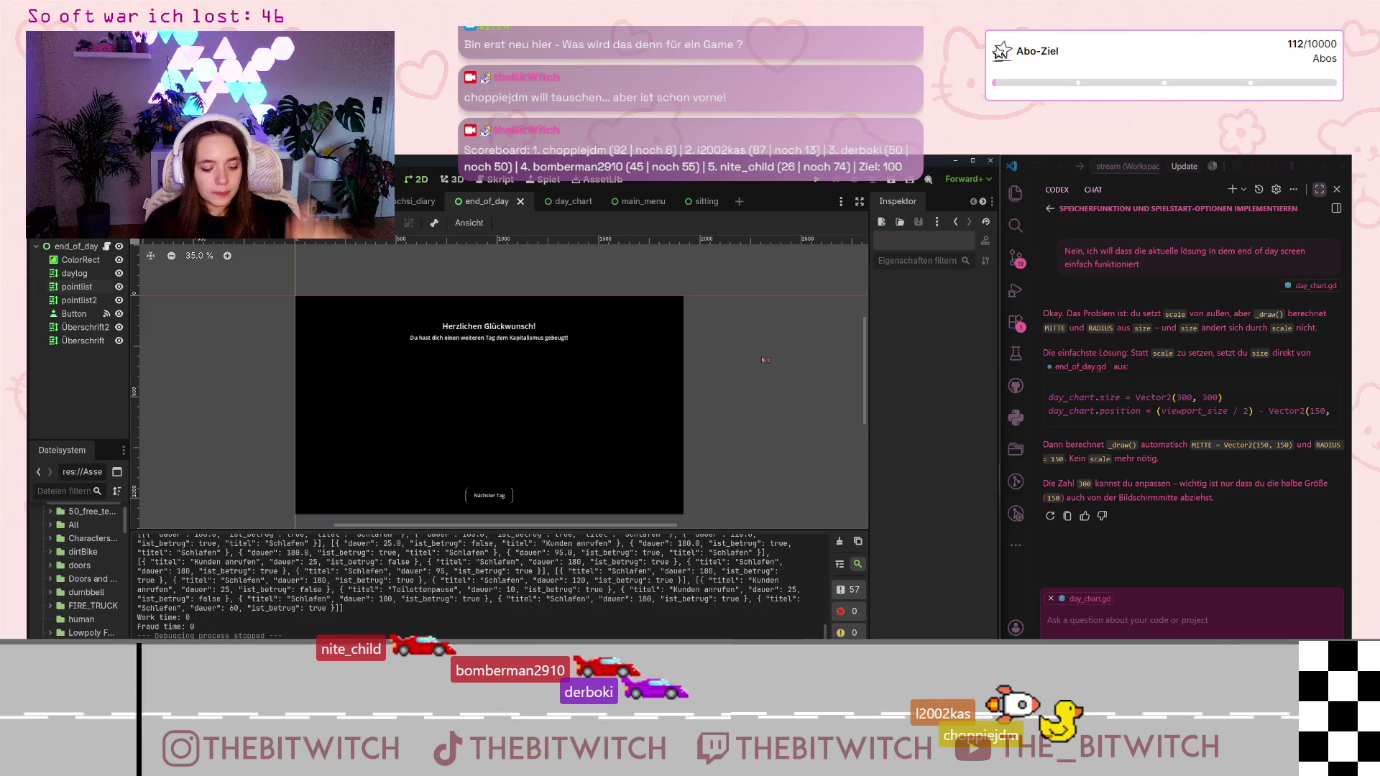
Run the office game from the Godot editor with F5.
{"action": "key", "text": "F5"}
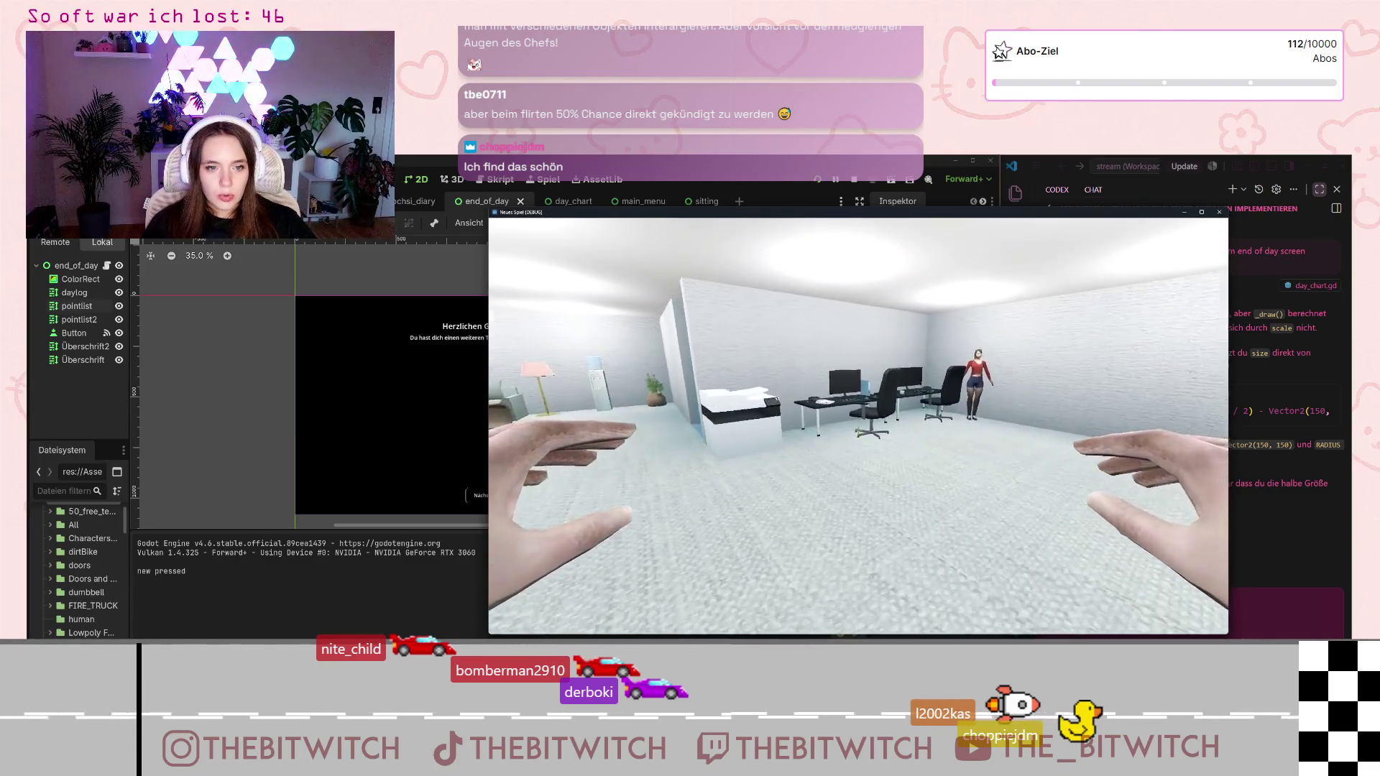
Walk to the printer and repair it, then drink coffee at the coffee machine.
{"action": "key", "text": "w"}
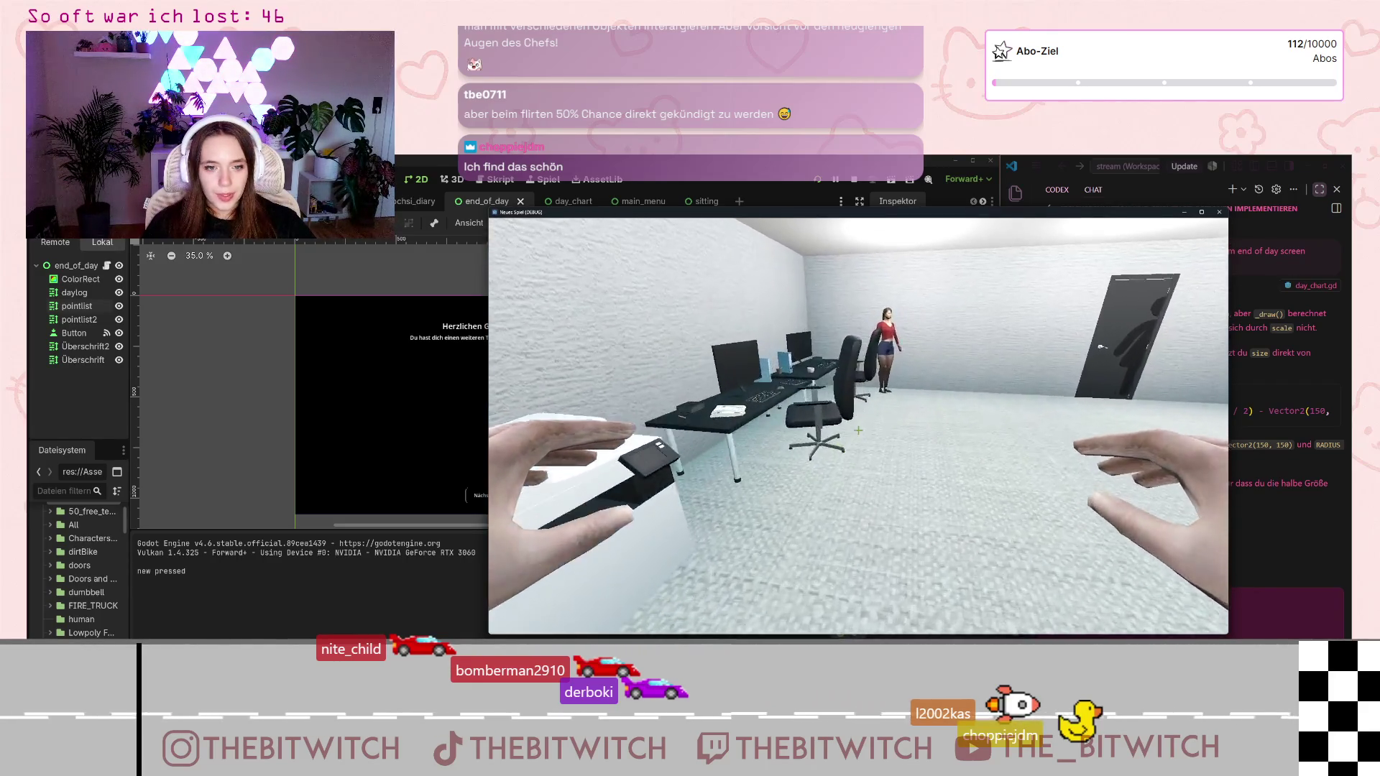
{"action": "key", "text": "w"}
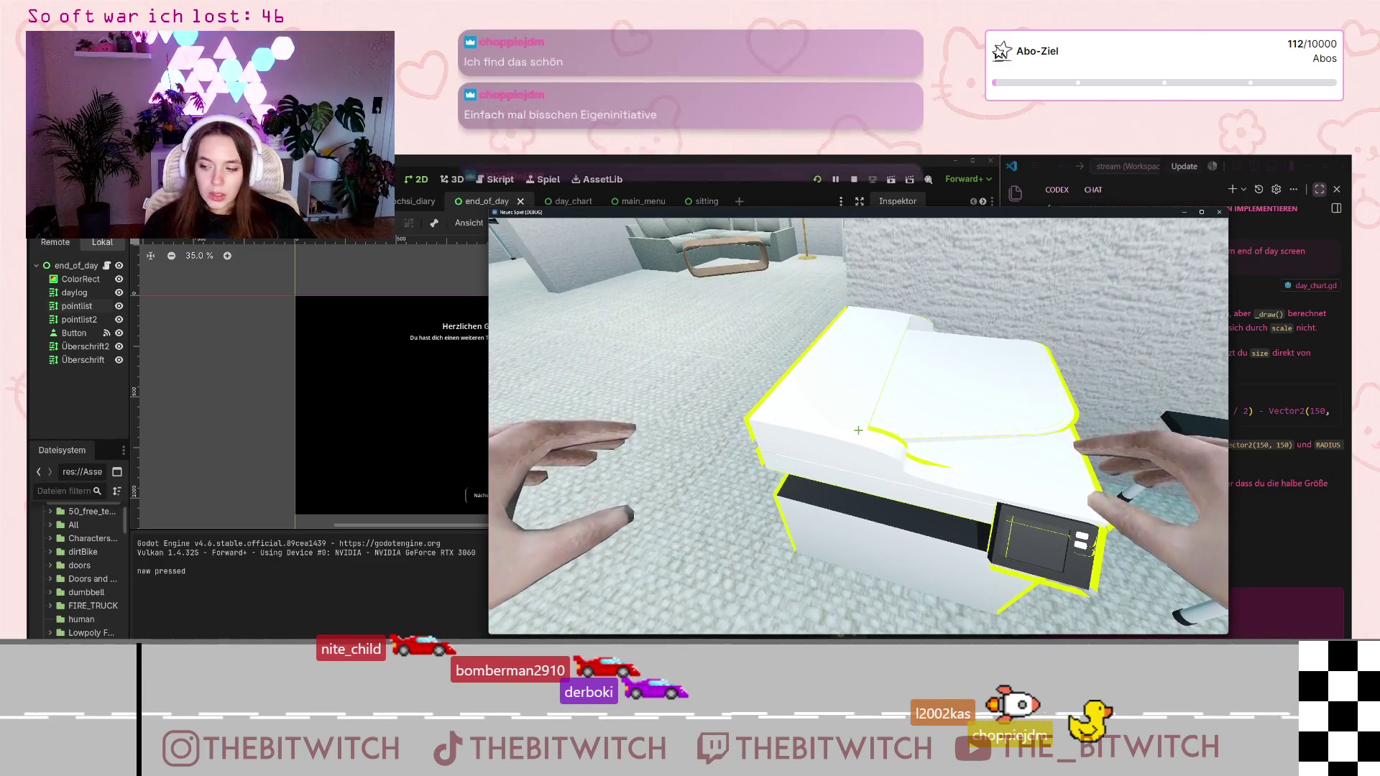
{"action": "key", "text": "e"}
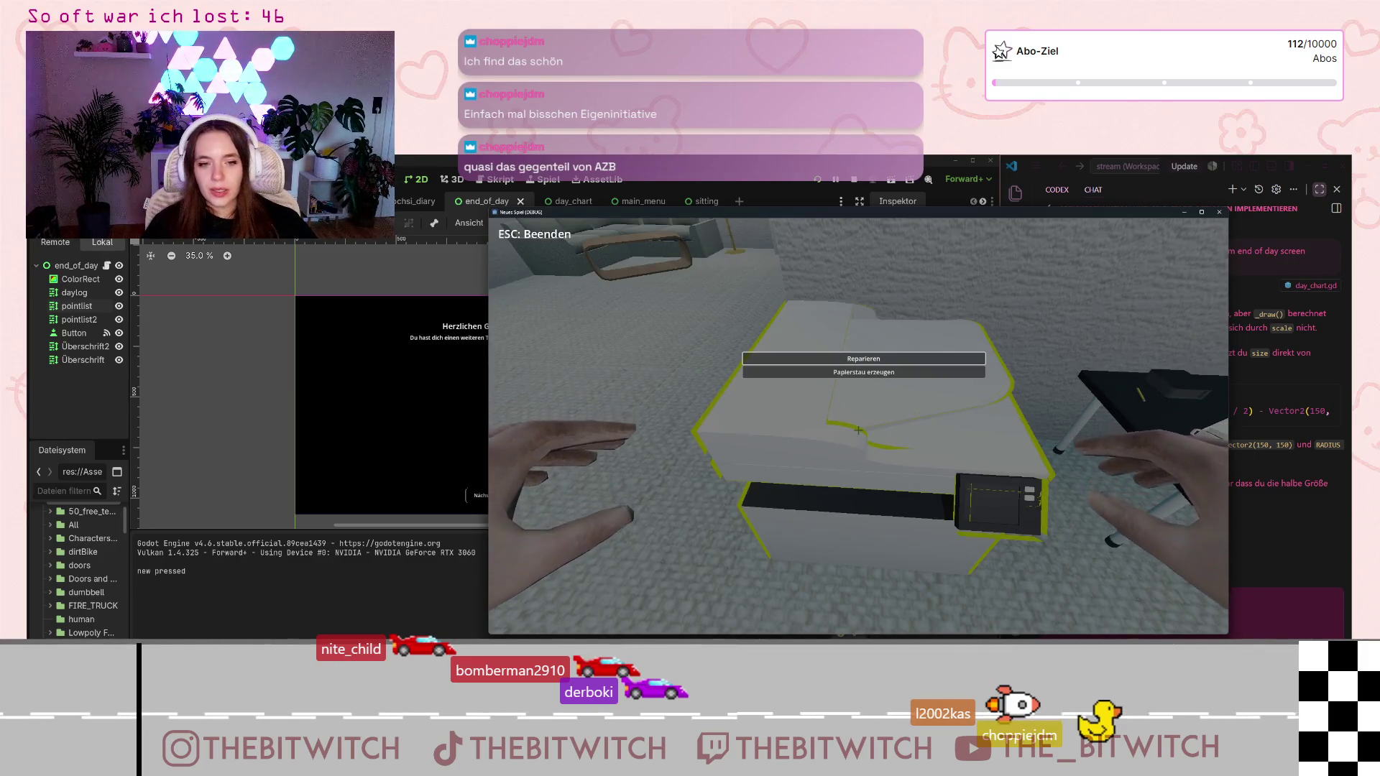
{"action": "key", "text": "Return"}
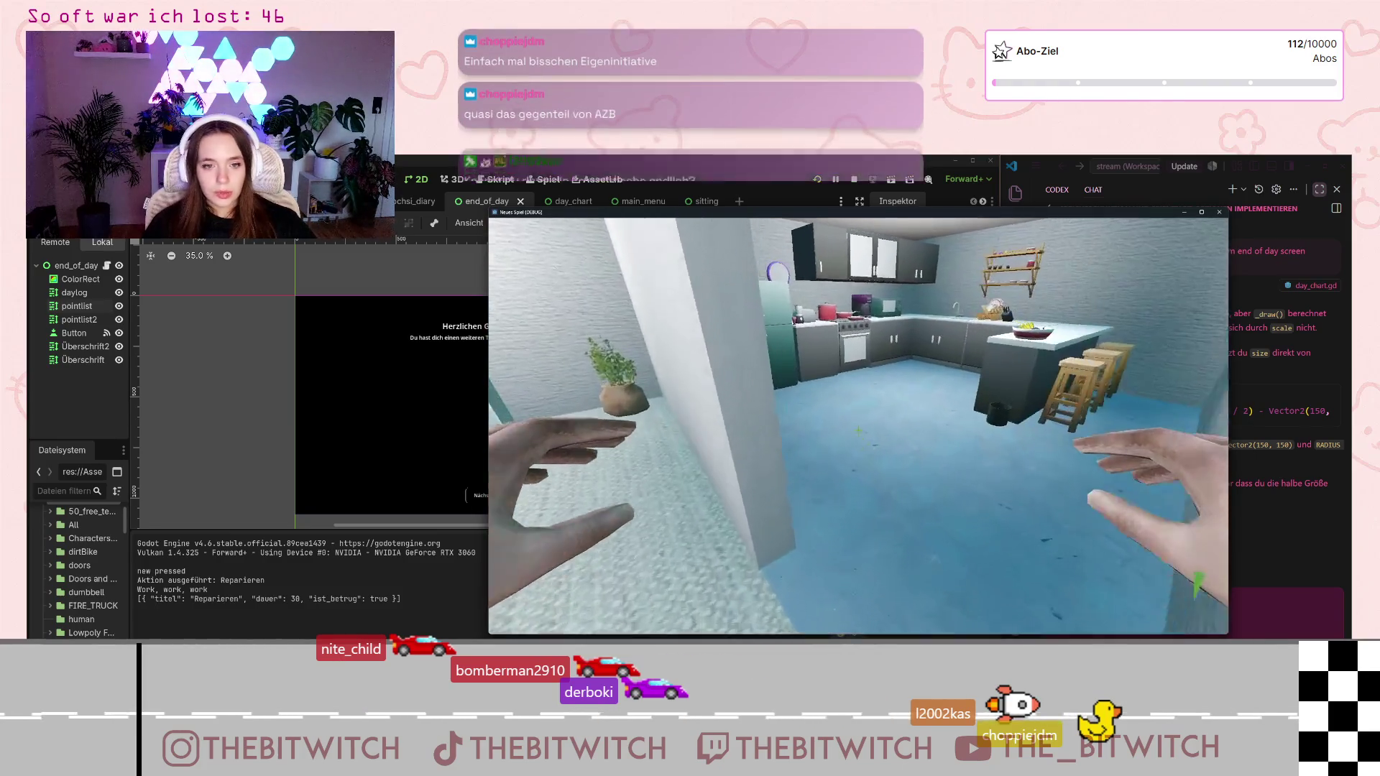
{"action": "key", "text": "w"}
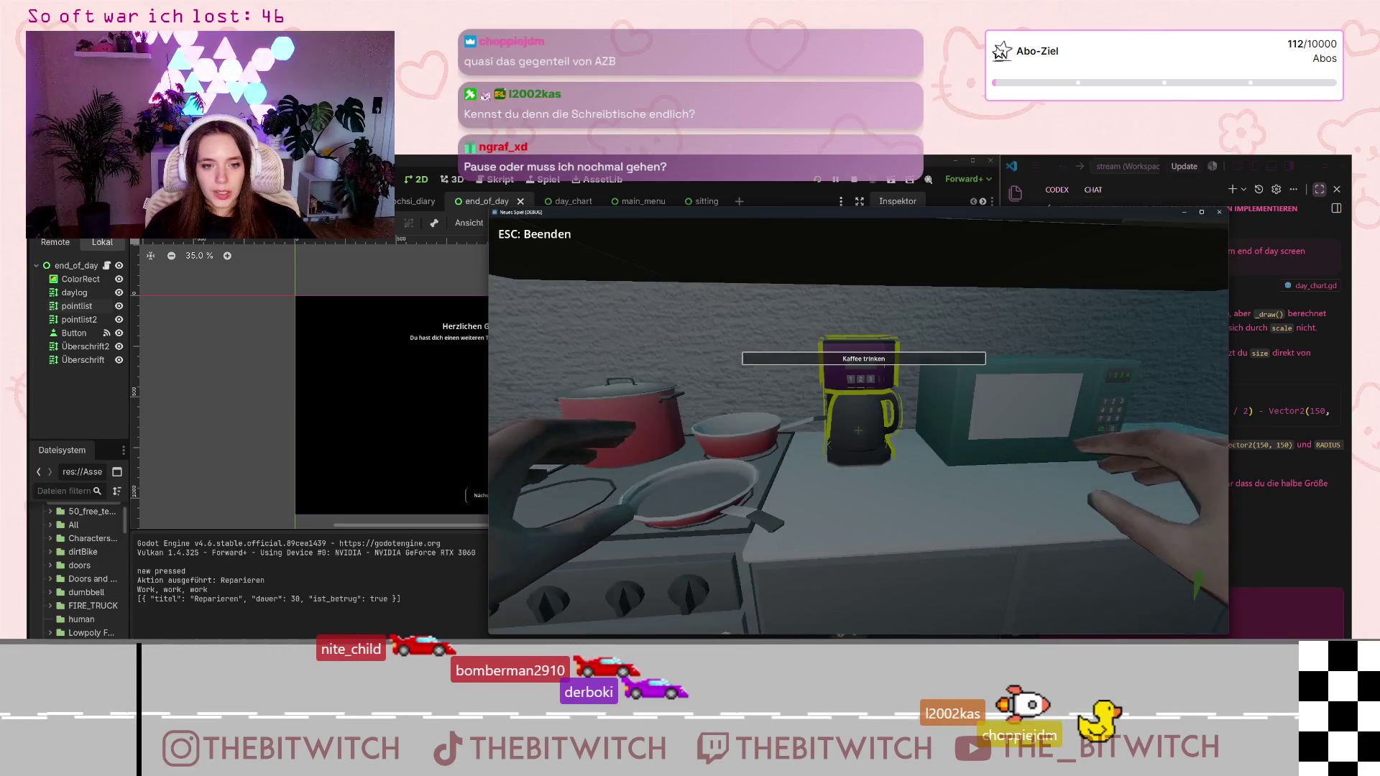
{"action": "key", "text": "e"}
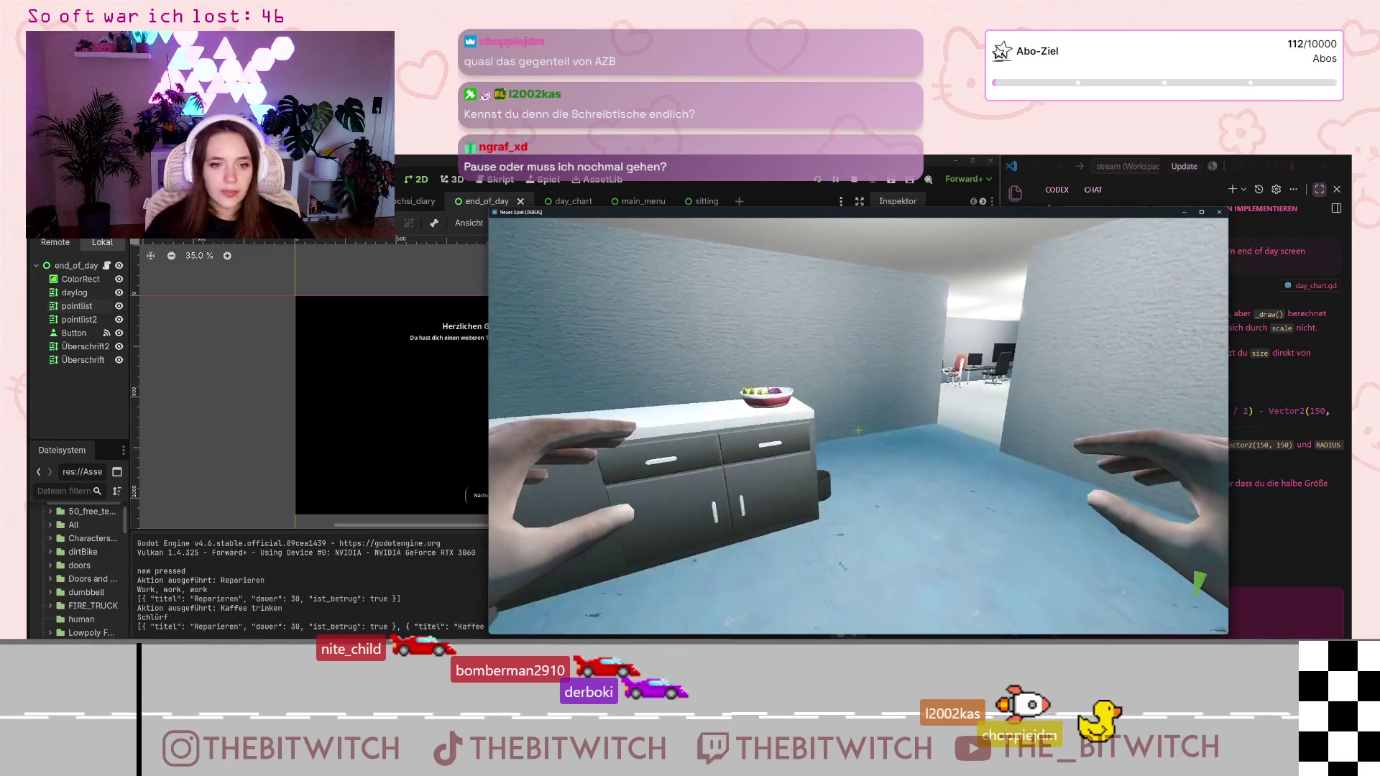
Take a toilet break at the restroom door and trigger Daddeln at the desk.
{"action": "mouse_move", "coordinate": [858, 430]}
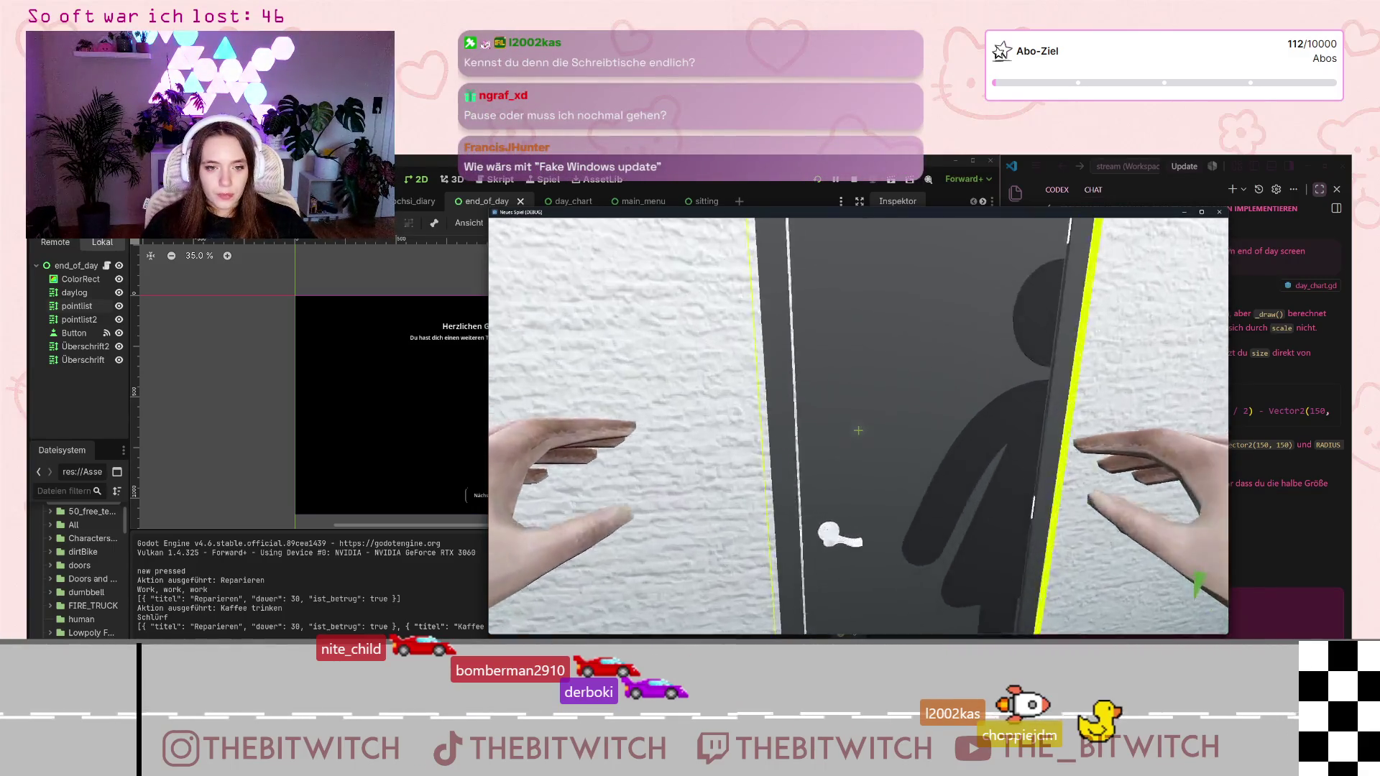
{"action": "key", "text": "e"}
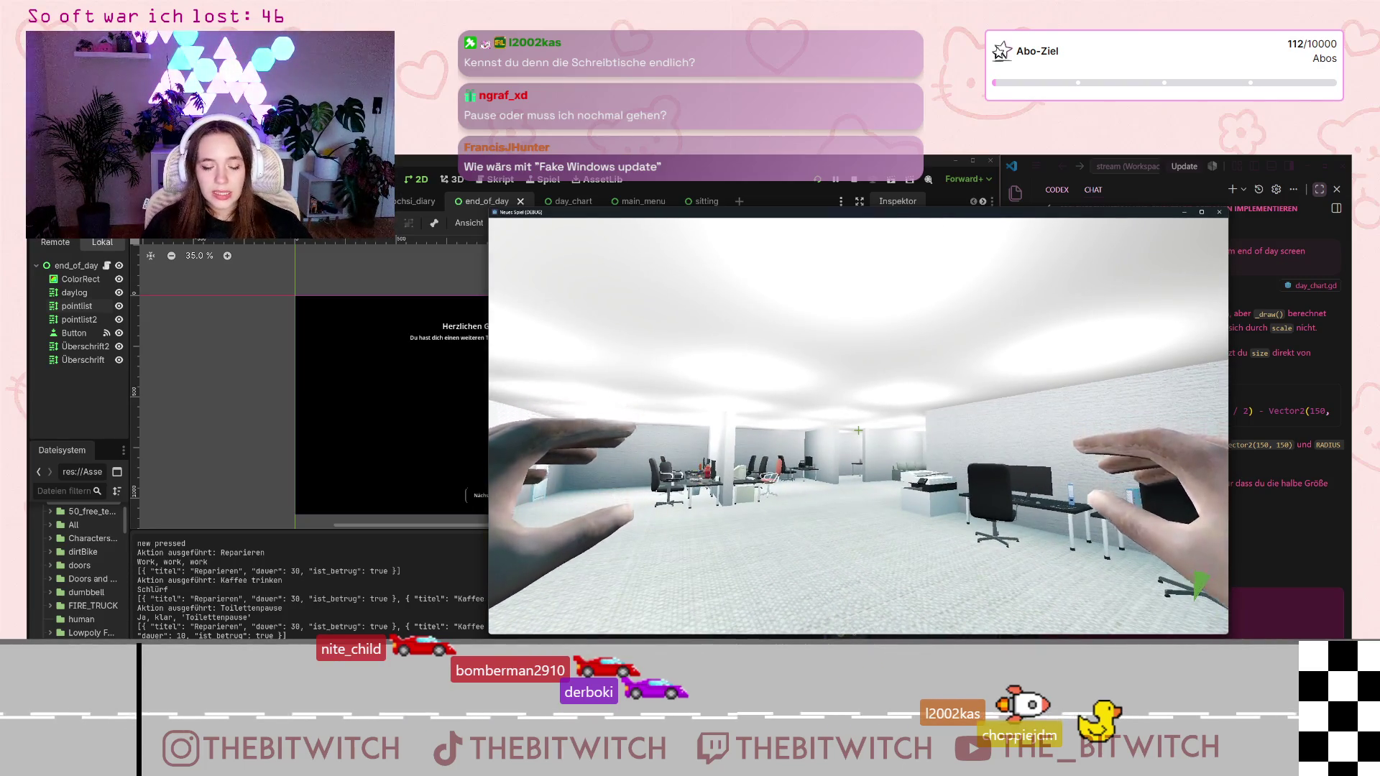
{"action": "key", "text": "w"}
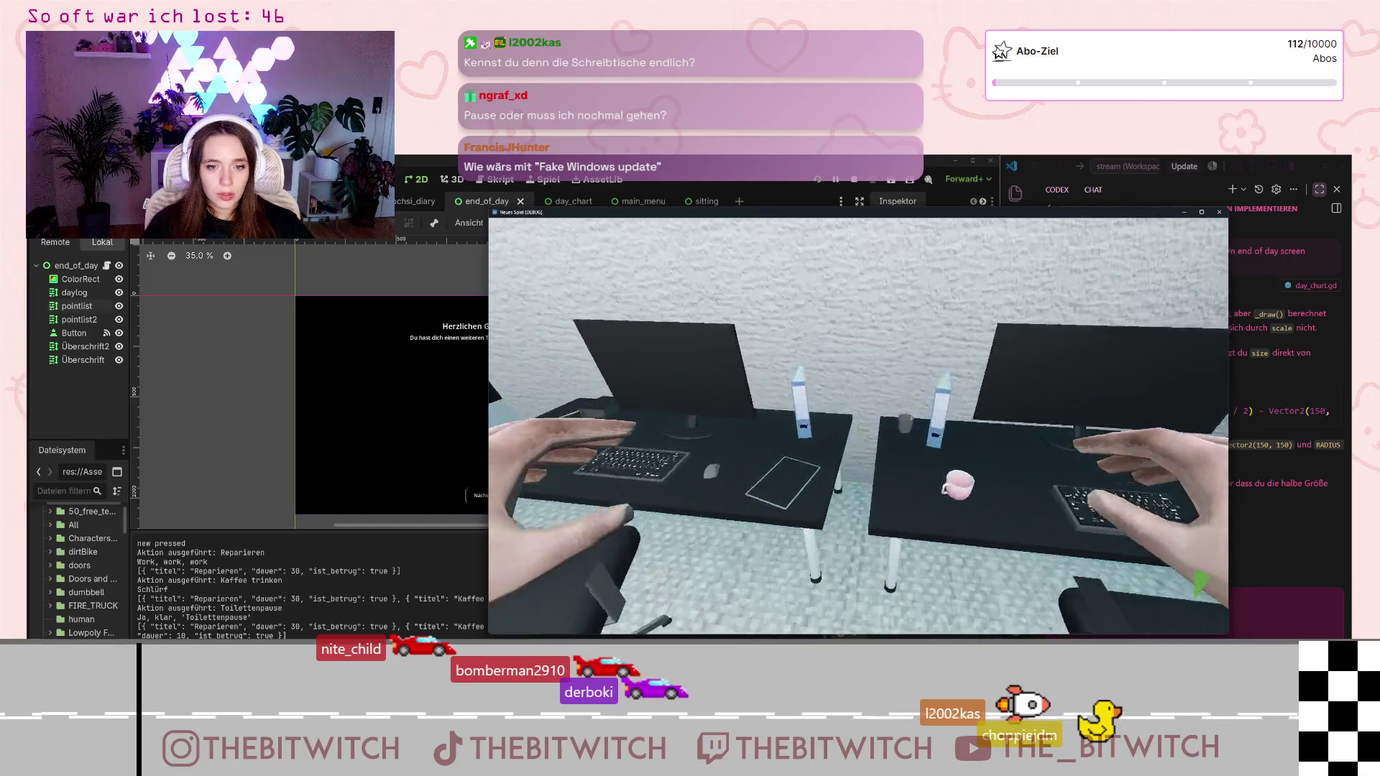
{"action": "key", "text": "e"}
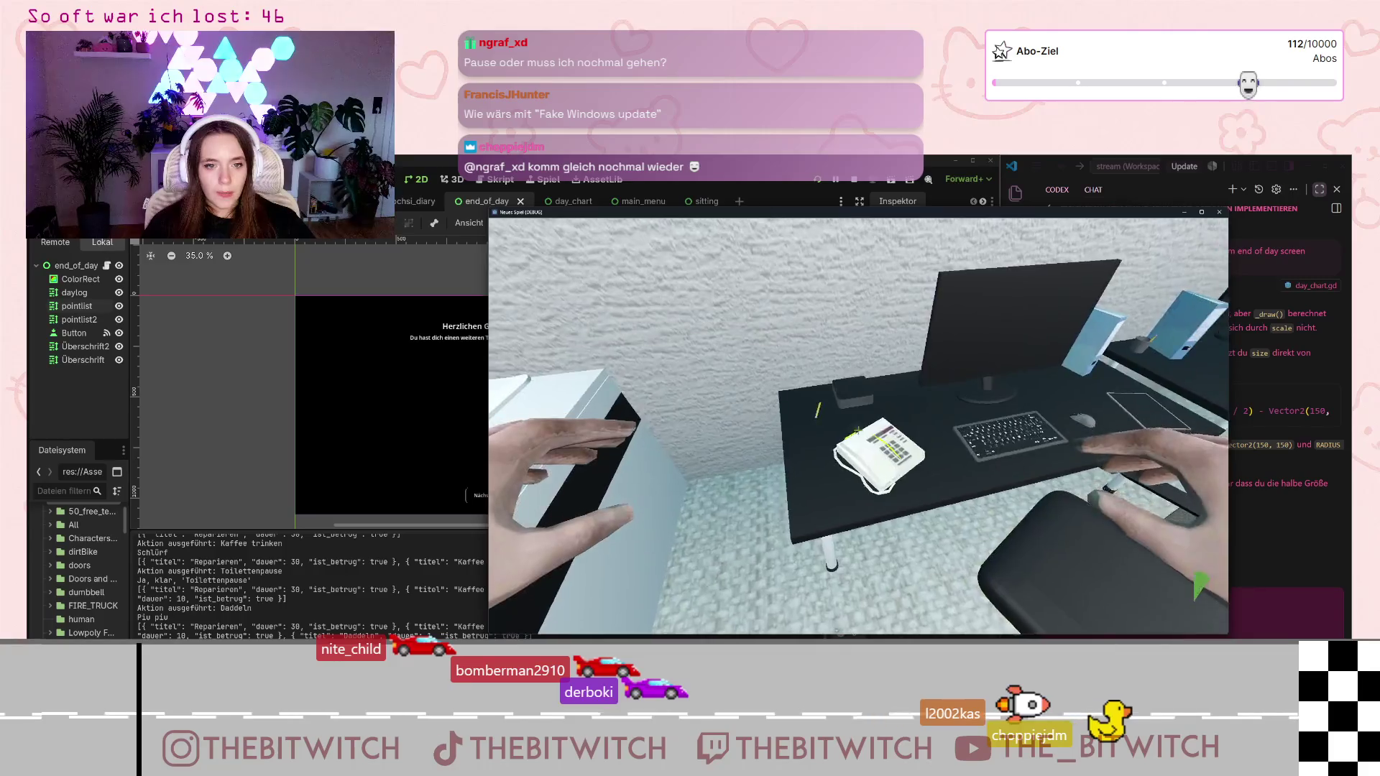
Chat with home-office colleagues via the desk phone, then sit down and use the monitor.
{"action": "key", "text": "e"}
{"action": "key", "text": "Return"}
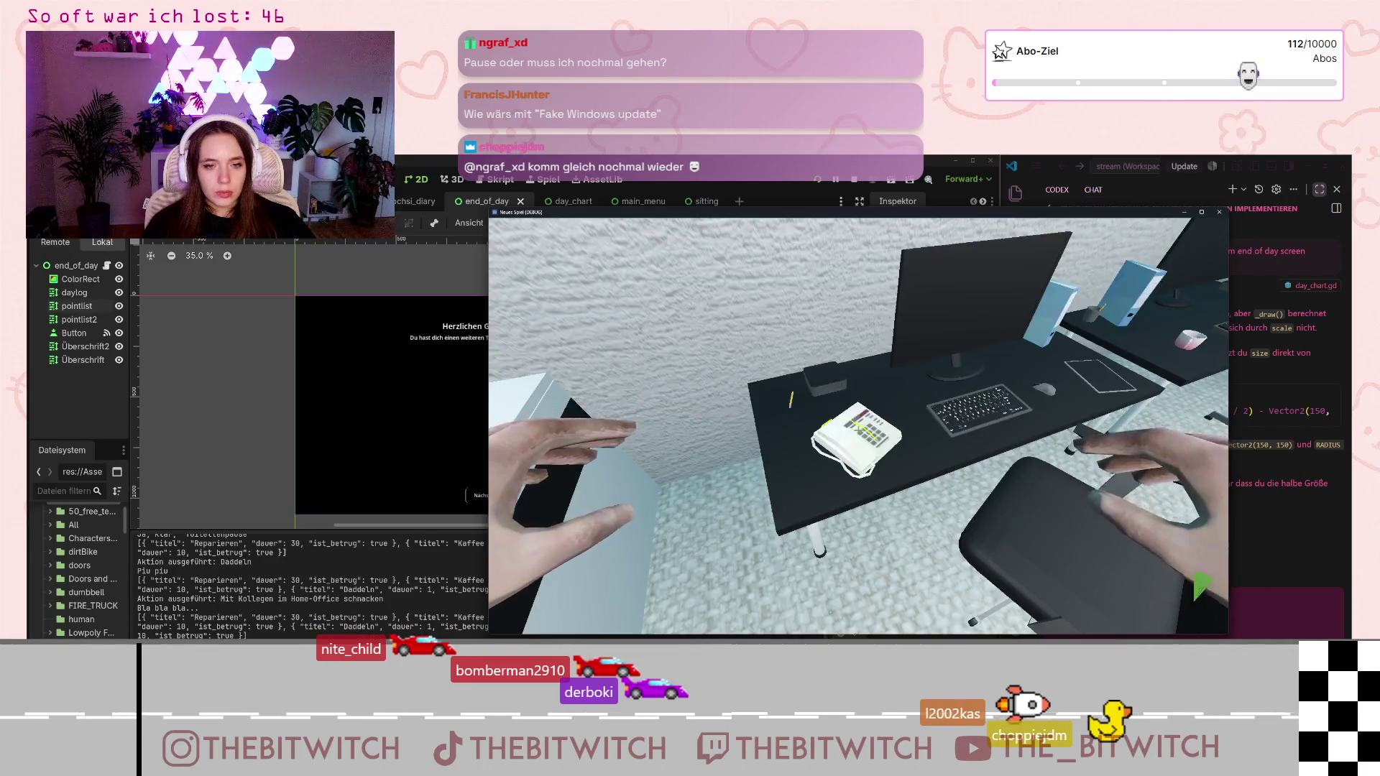
{"action": "key", "text": "e"}
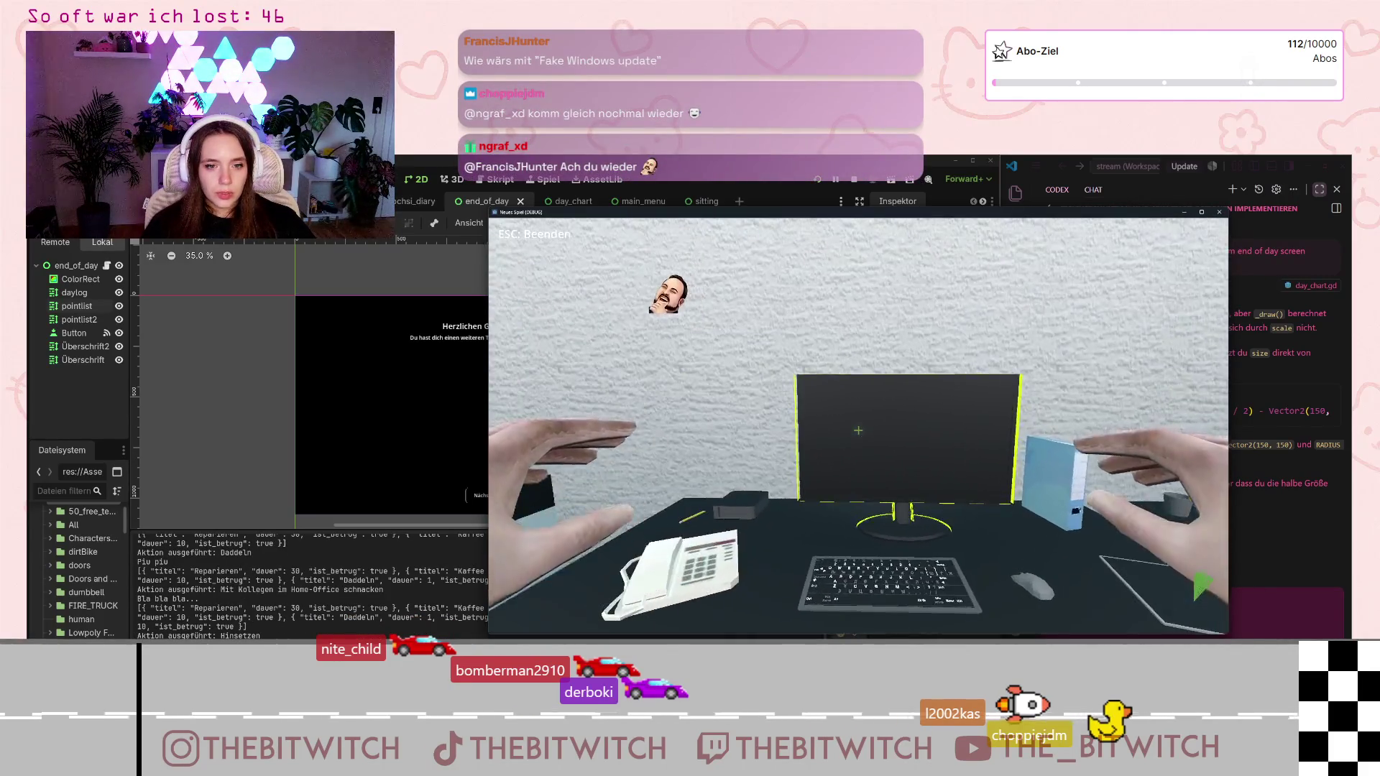
{"action": "key", "text": "e"}
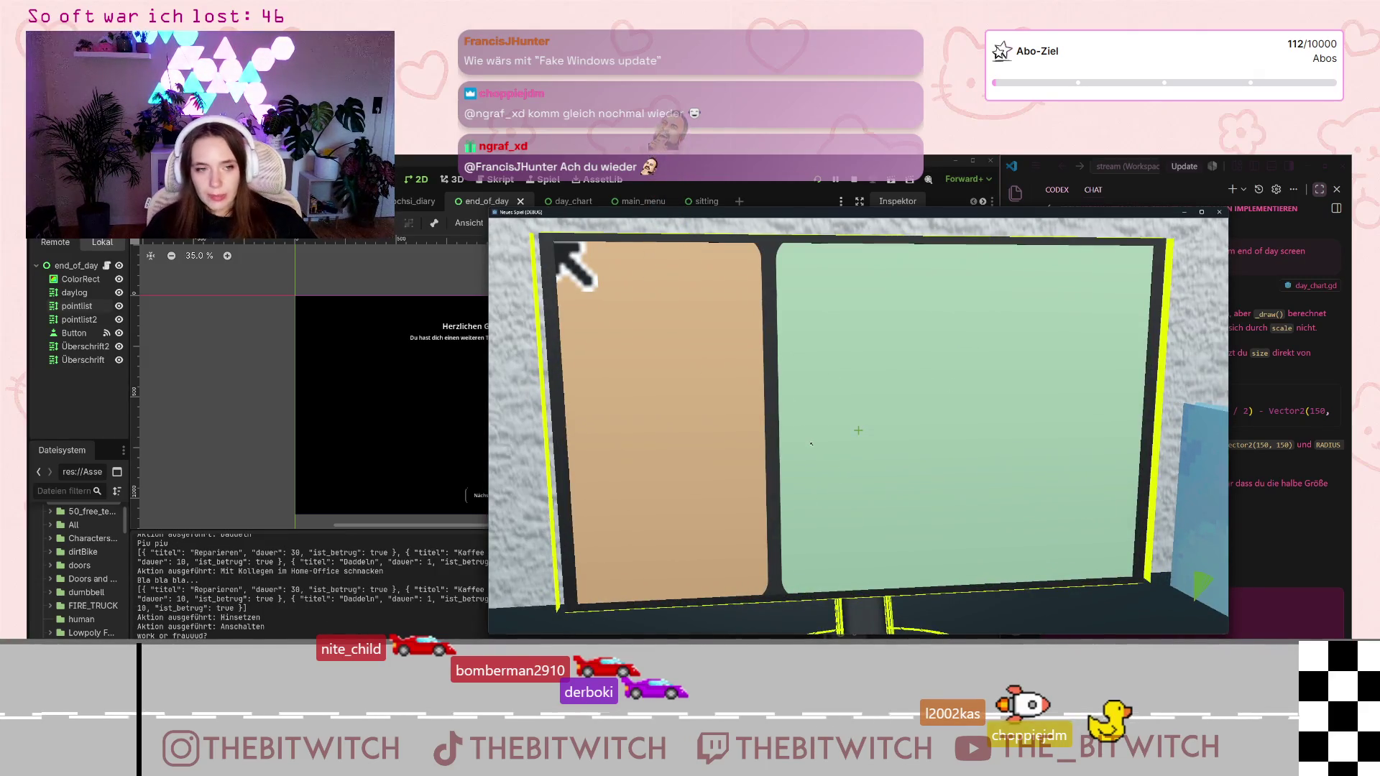
{"action": "key", "text": "Escape"}
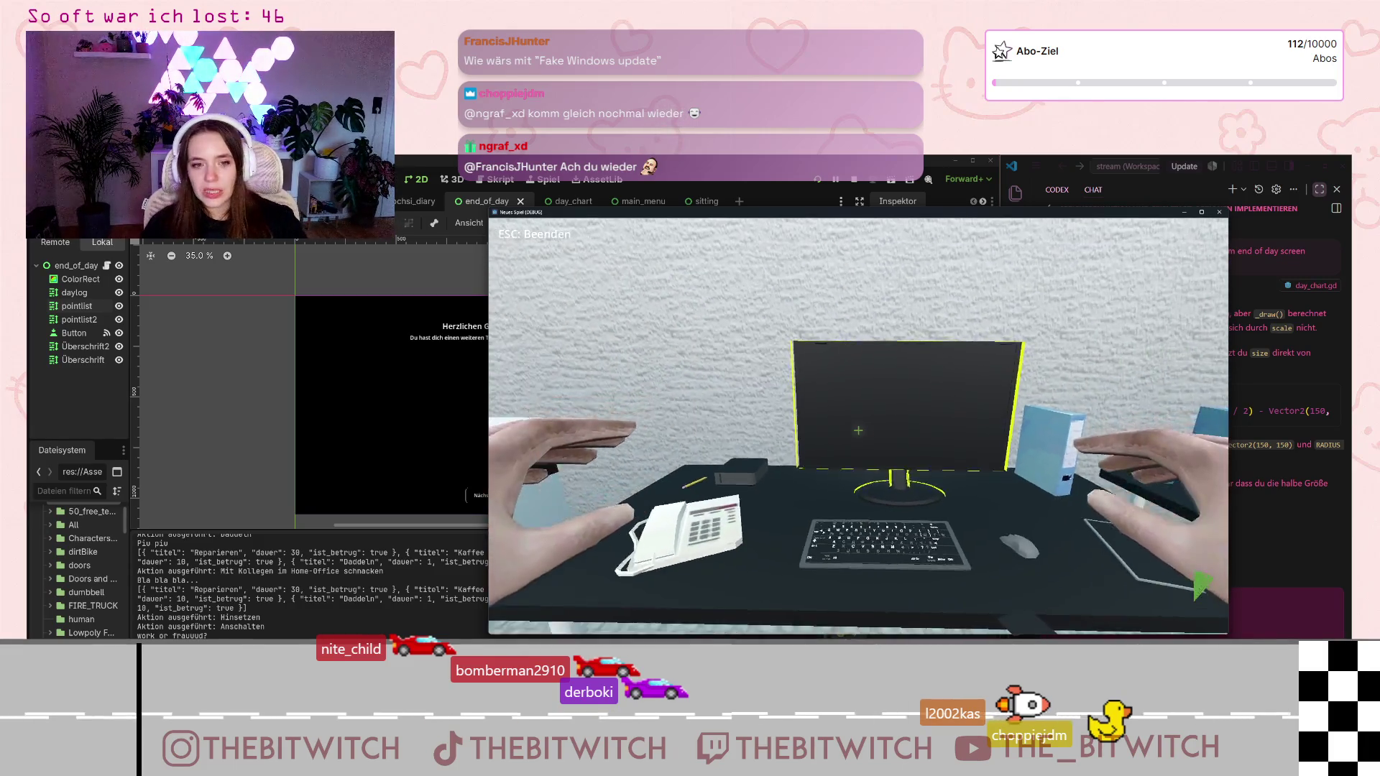
{"action": "key", "text": "Escape"}
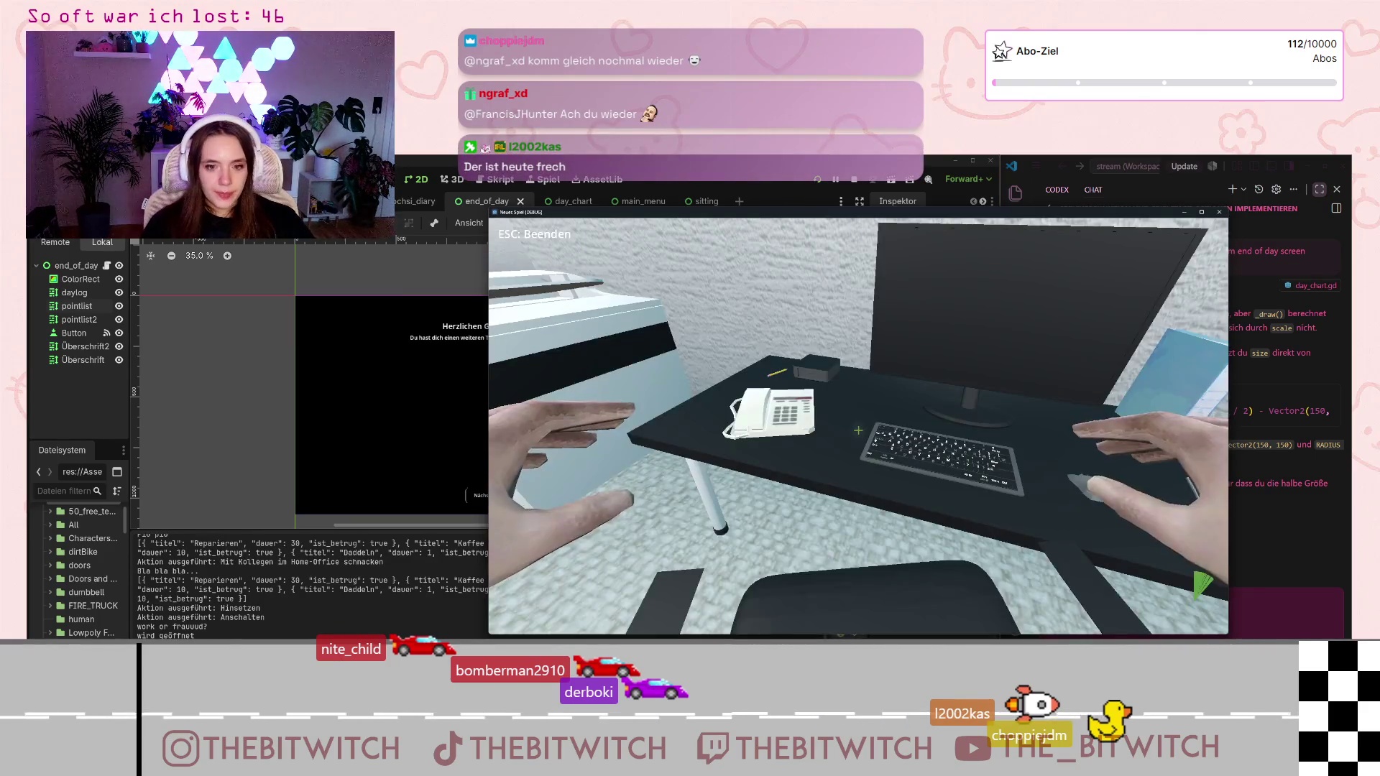
{"action": "key", "text": "Escape"}
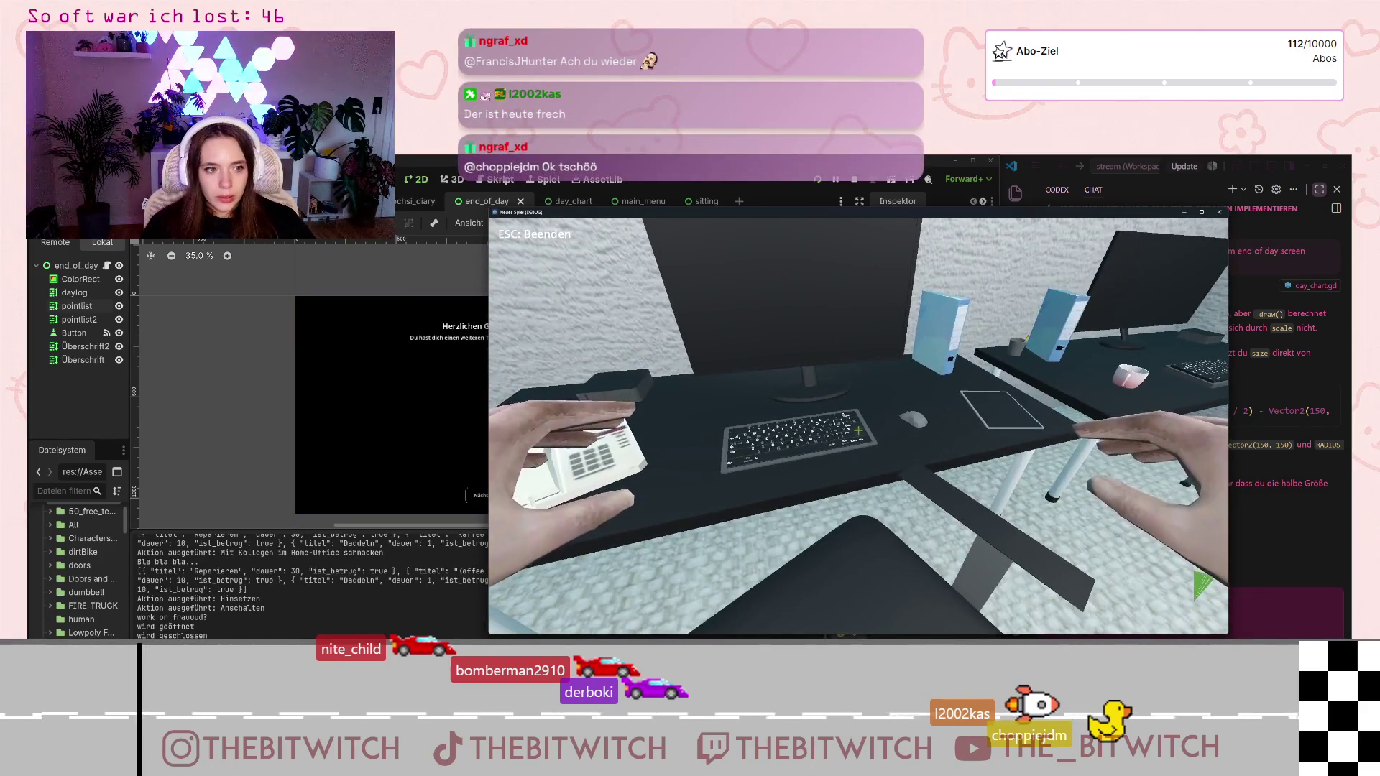
Save the game from the pause menu with Speichern and quit back to the editor.
{"action": "key", "text": "Escape"}
{"action": "key", "text": "Escape"}
{"action": "key", "text": "Escape"}
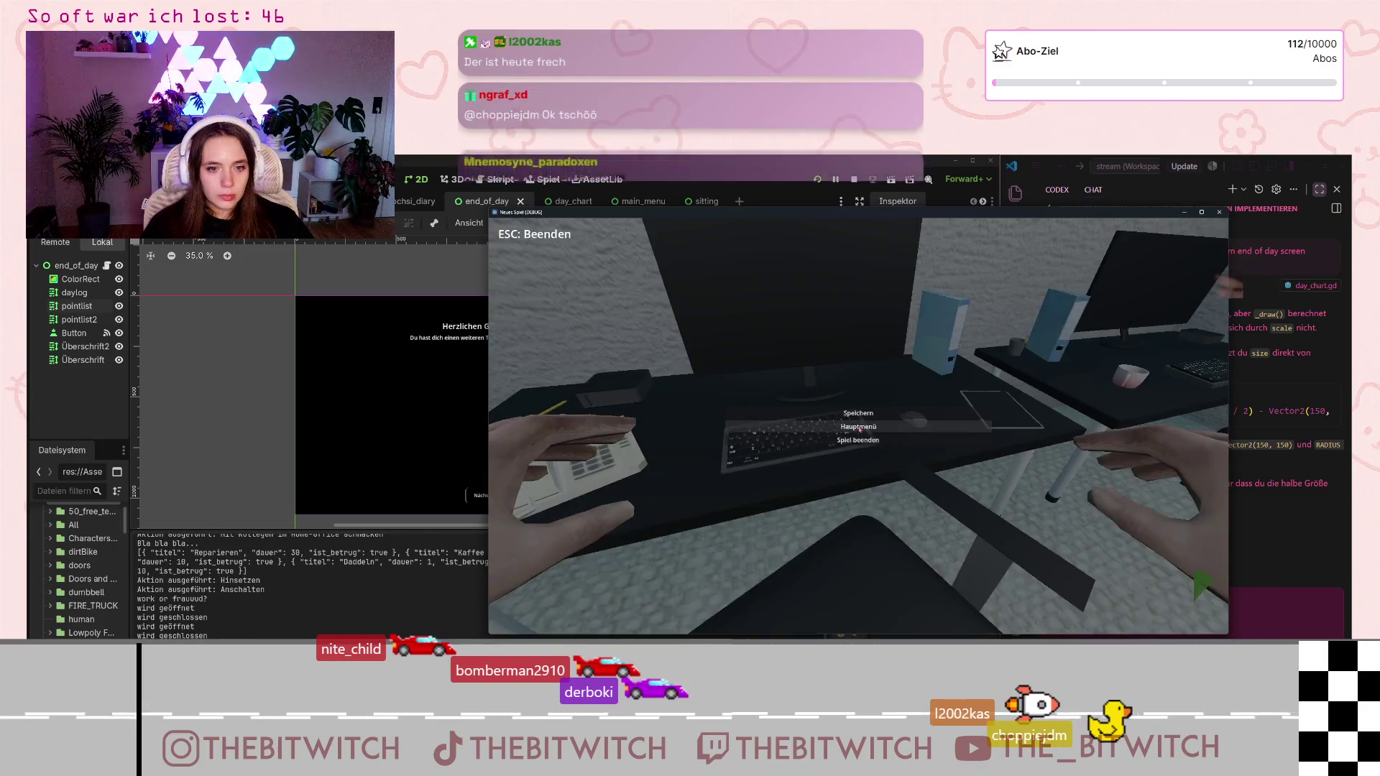
{"action": "key", "text": "Escape"}
{"action": "key", "text": "Escape"}
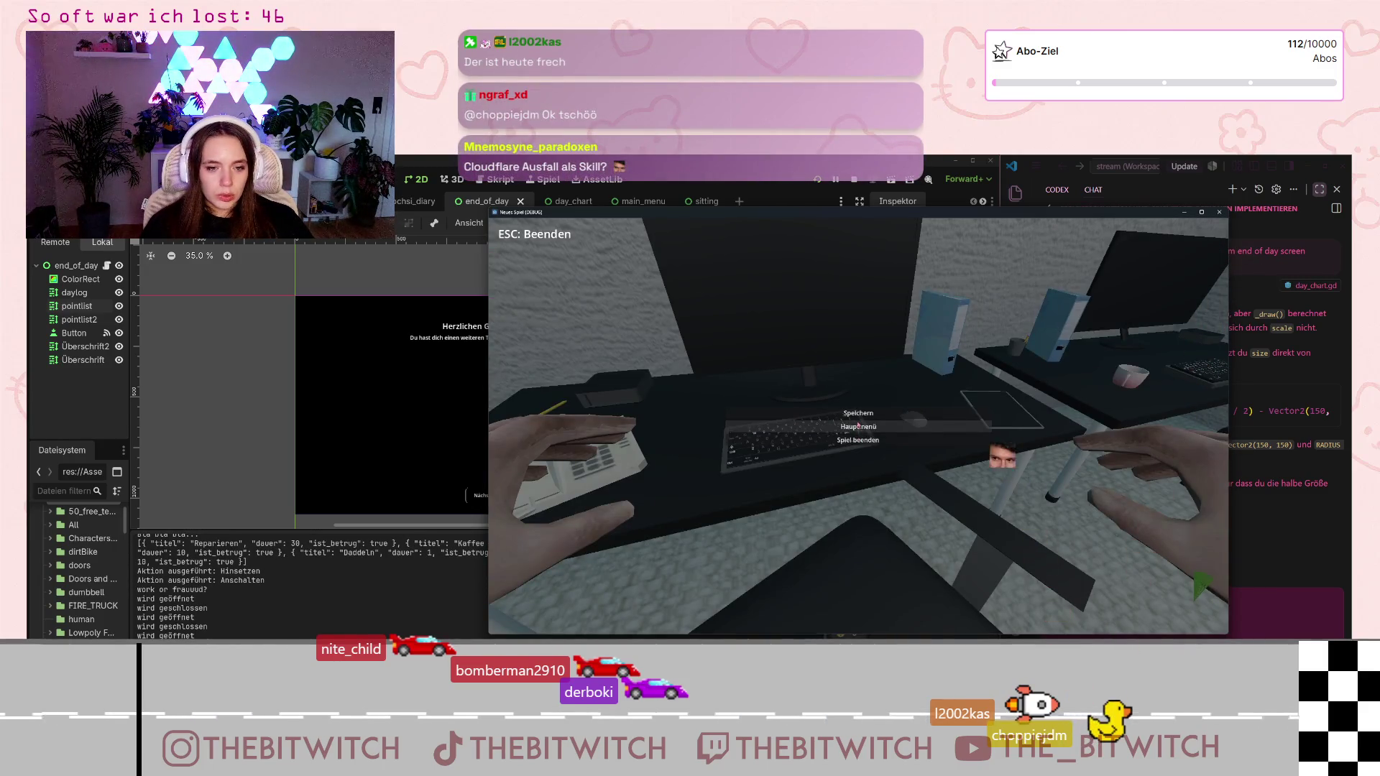
{"action": "key", "text": "Escape"}
{"action": "key", "text": "Escape"}
{"action": "key", "text": "Escape"}
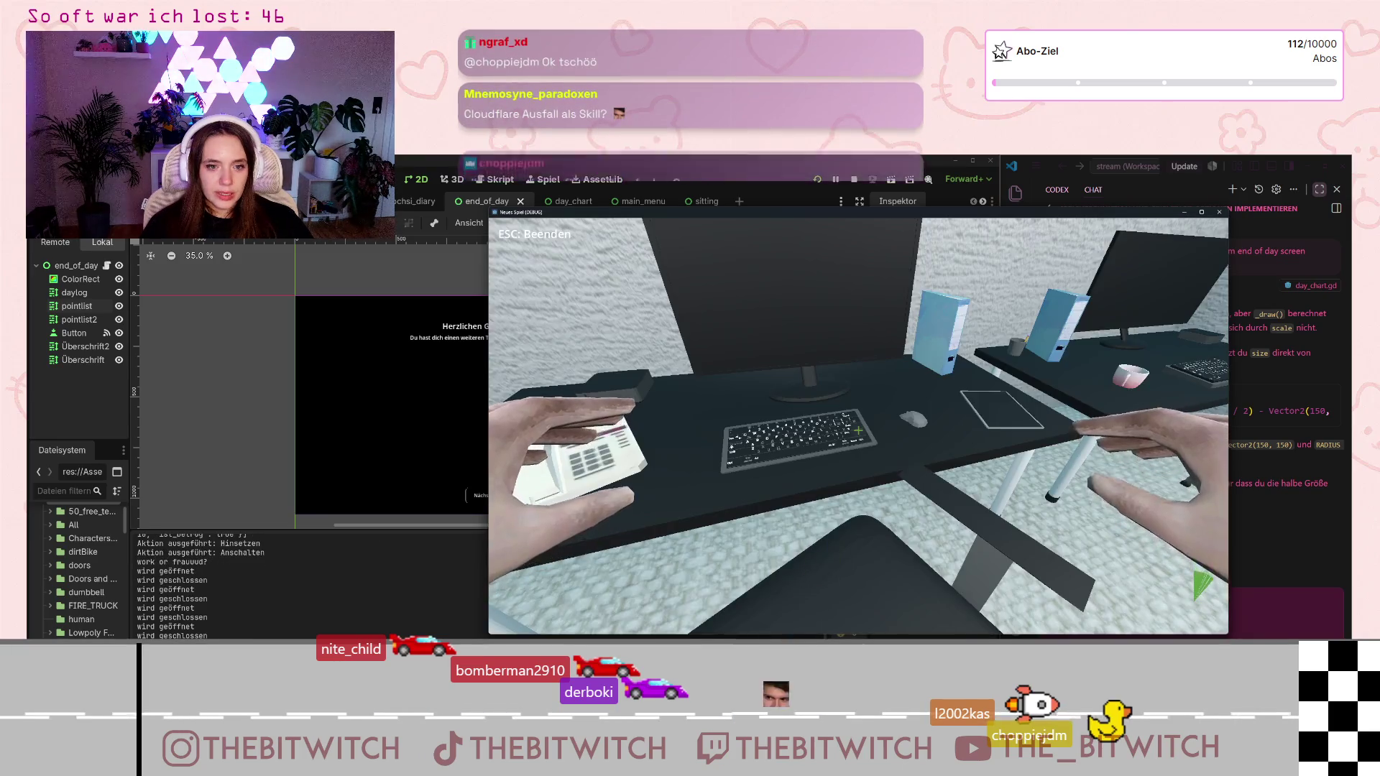
{"action": "key", "text": "Escape"}
{"action": "key", "text": "Escape"}
{"action": "key", "text": "Escape"}
{"action": "key", "text": "Escape"}
{"action": "key", "text": "Escape"}
{"action": "key", "text": "Escape"}
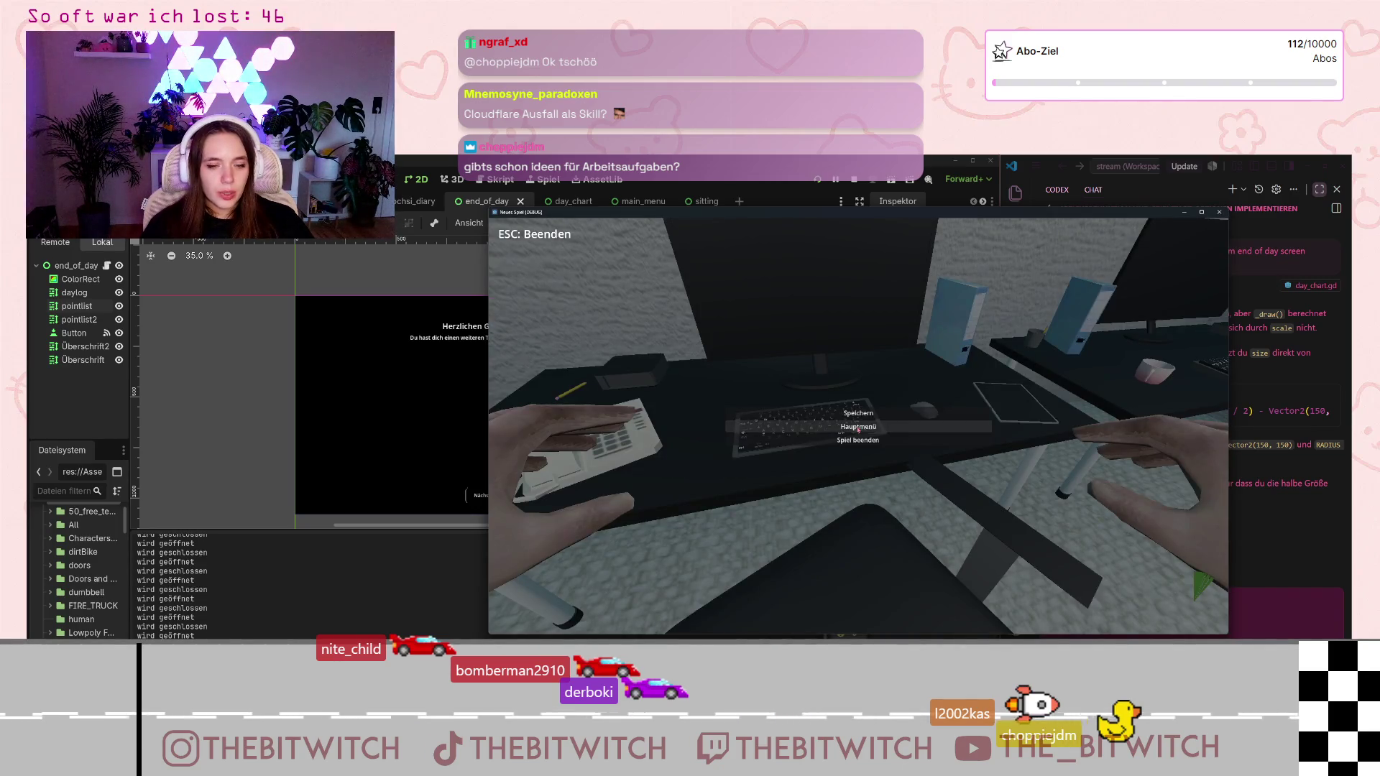
{"action": "left_click", "coordinate": [858, 414]}
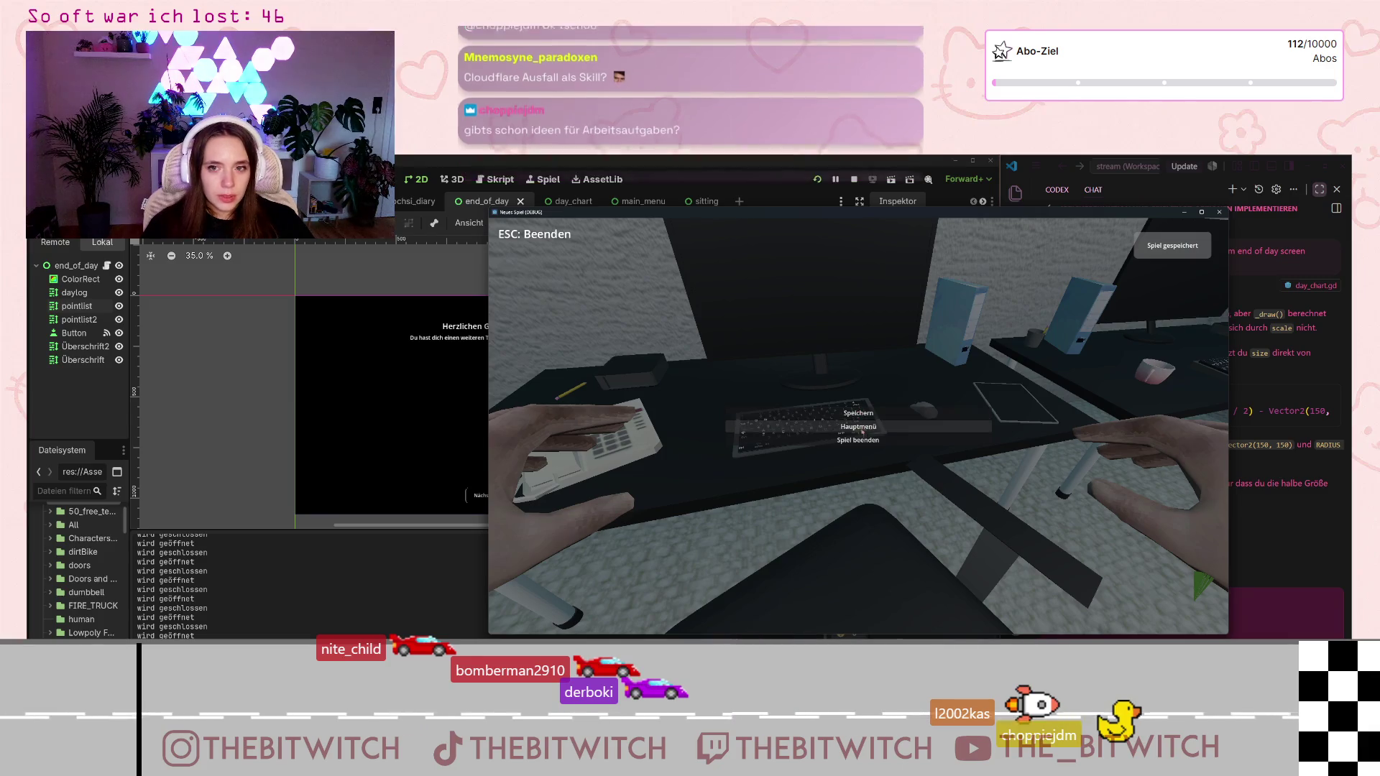
{"action": "left_click", "coordinate": [858, 440]}
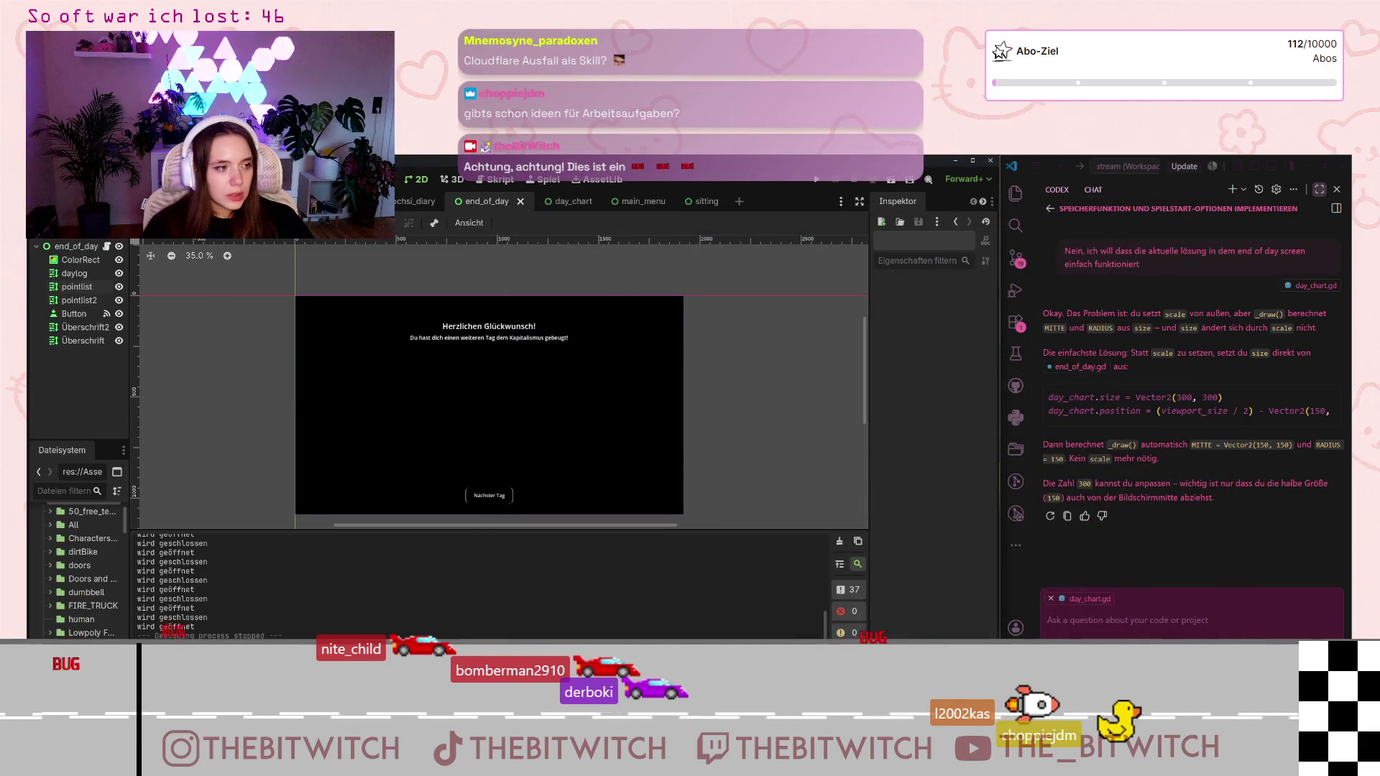
Relaunch the project and enter the office from the game's start menu.
{"action": "left_click", "coordinate": [816, 180]}
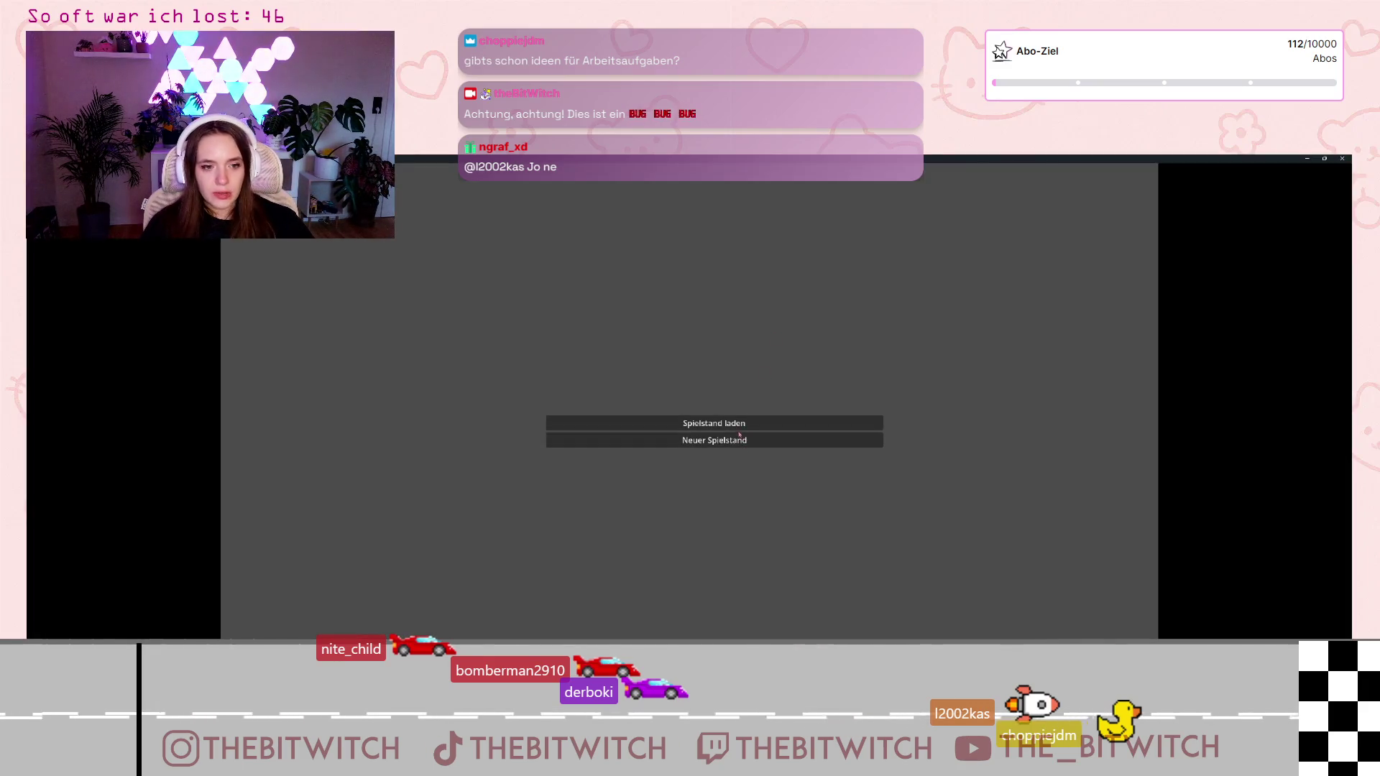
{"action": "left_click", "coordinate": [738, 430]}
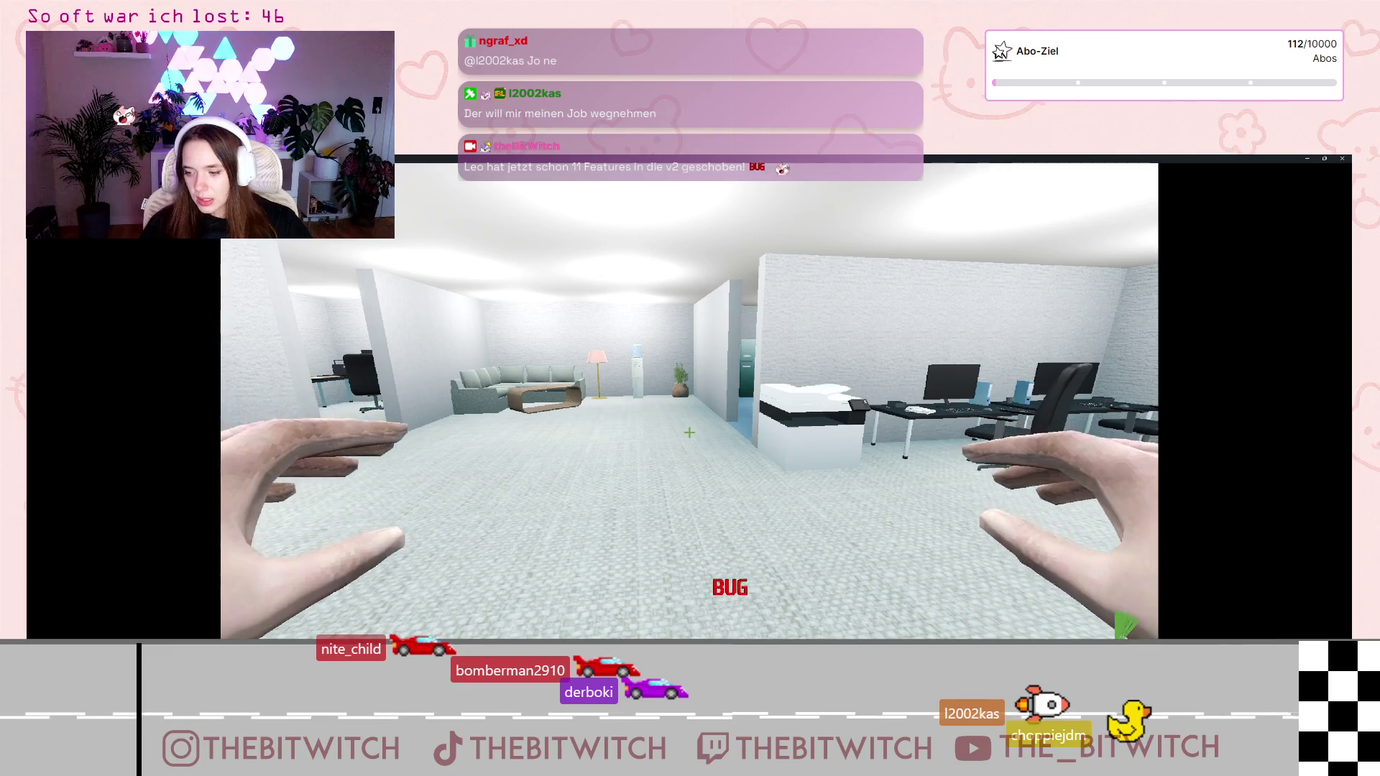
Walk past the copier, desk phone and sofa, then pause the game.
{"action": "key", "text": "w"}
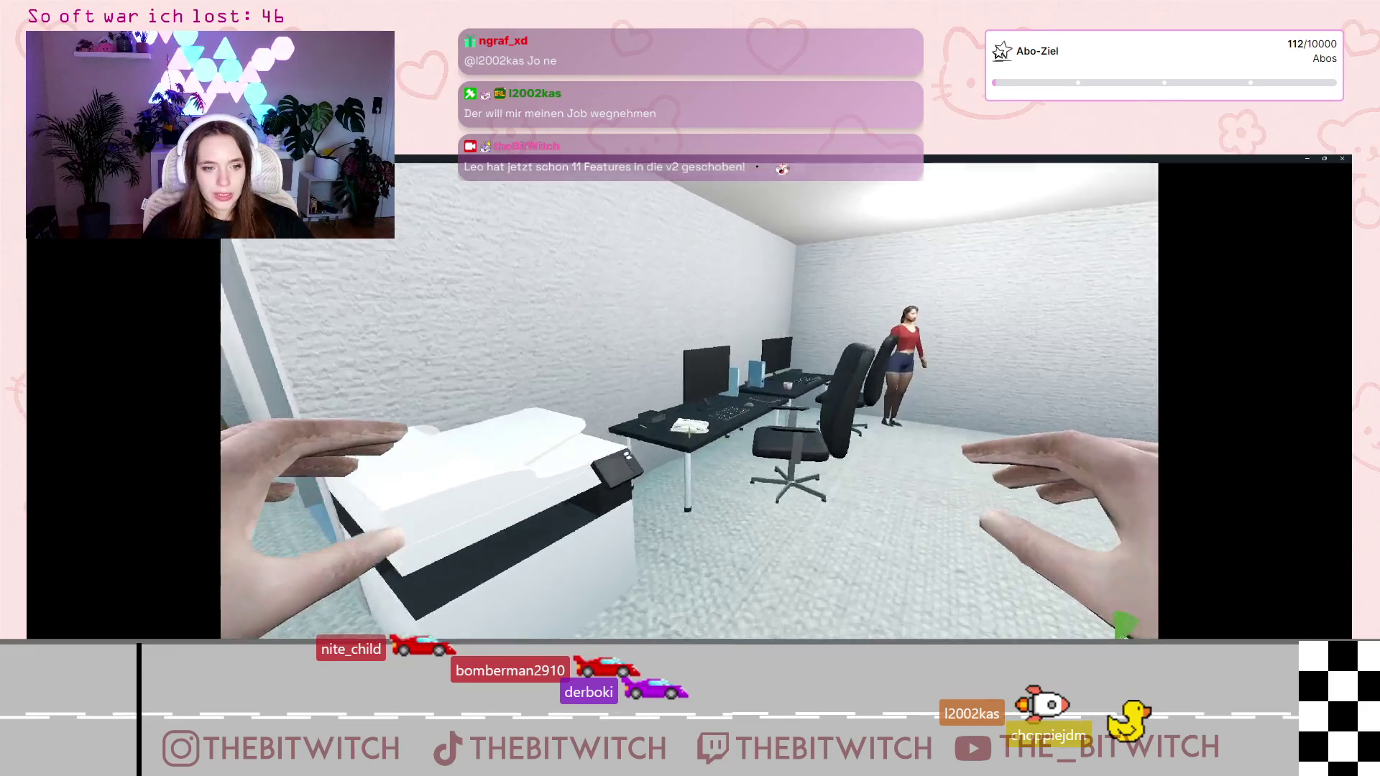
{"action": "key", "text": "w"}
{"action": "key", "text": "e"}
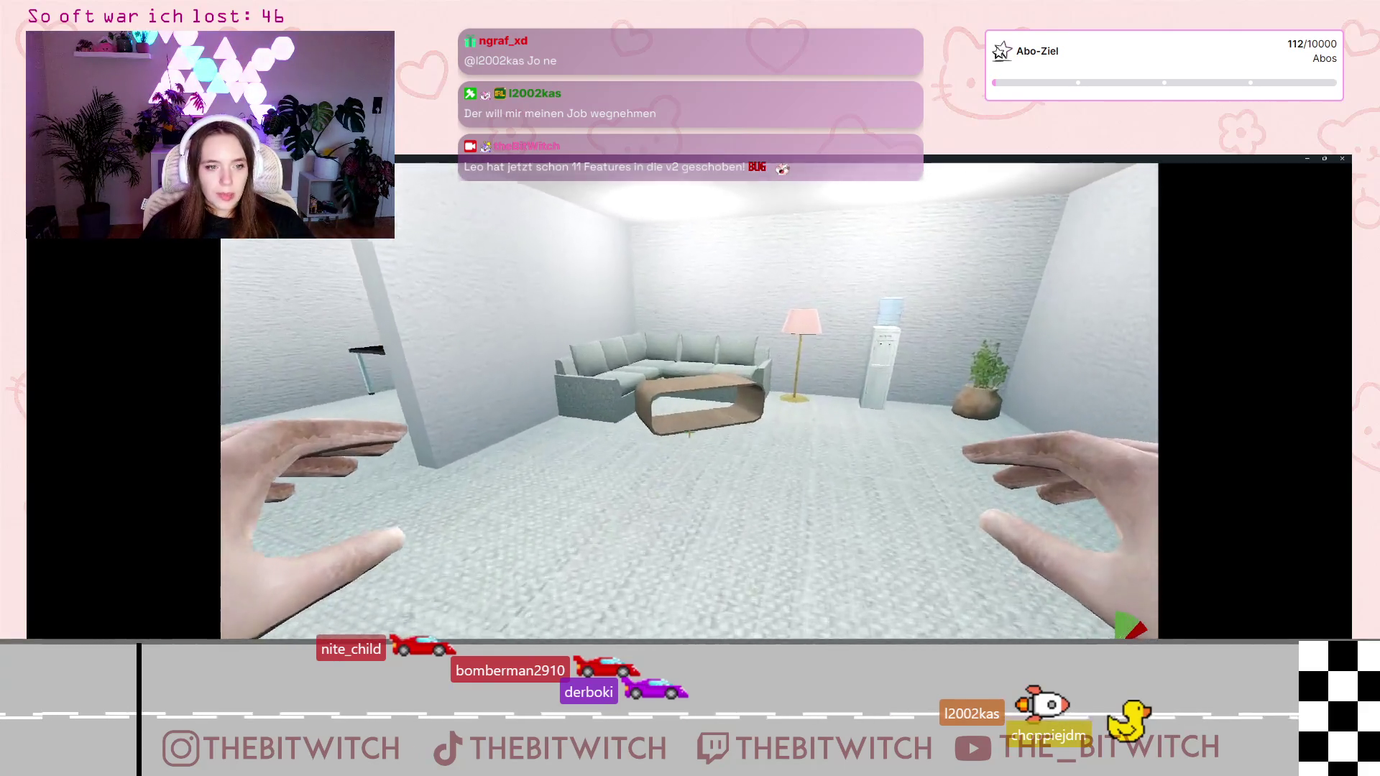
{"action": "key", "text": "w"}
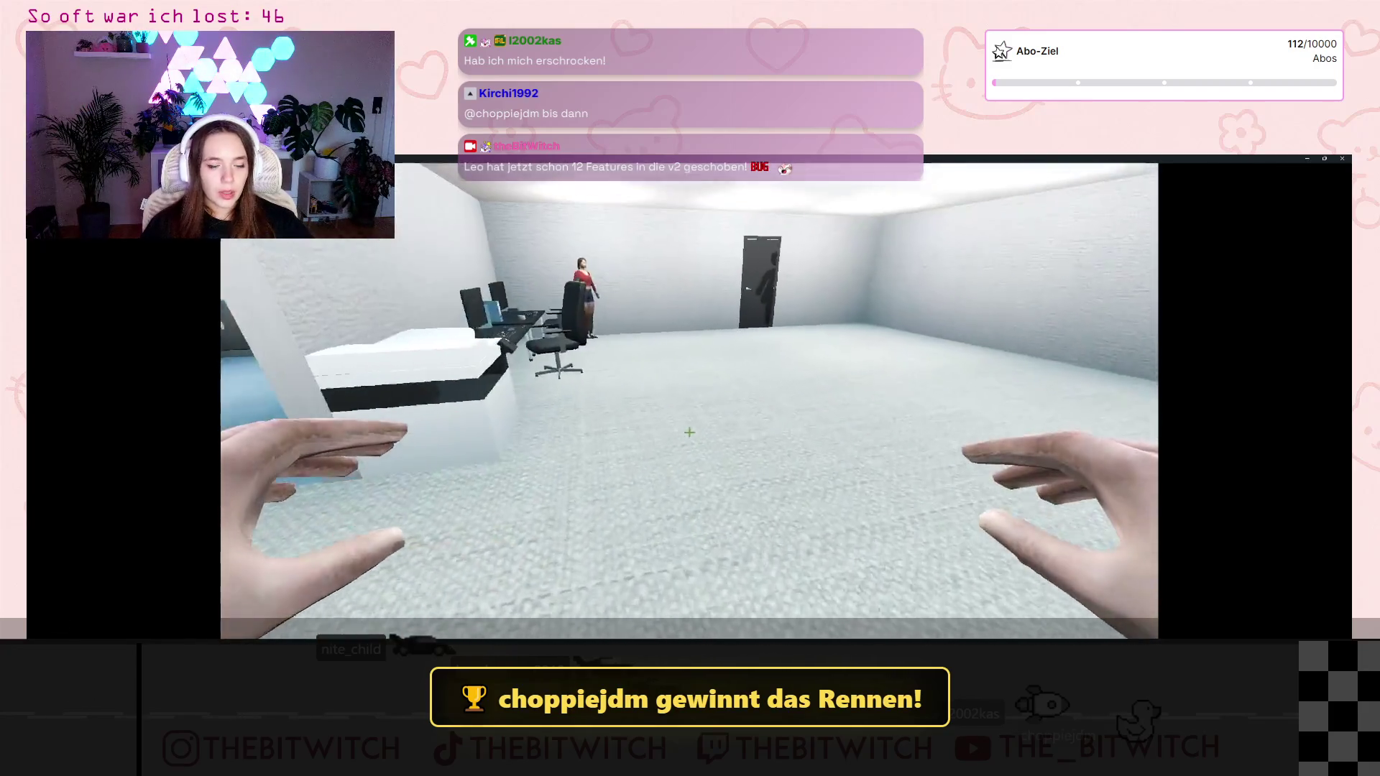
{"action": "key", "text": "w"}
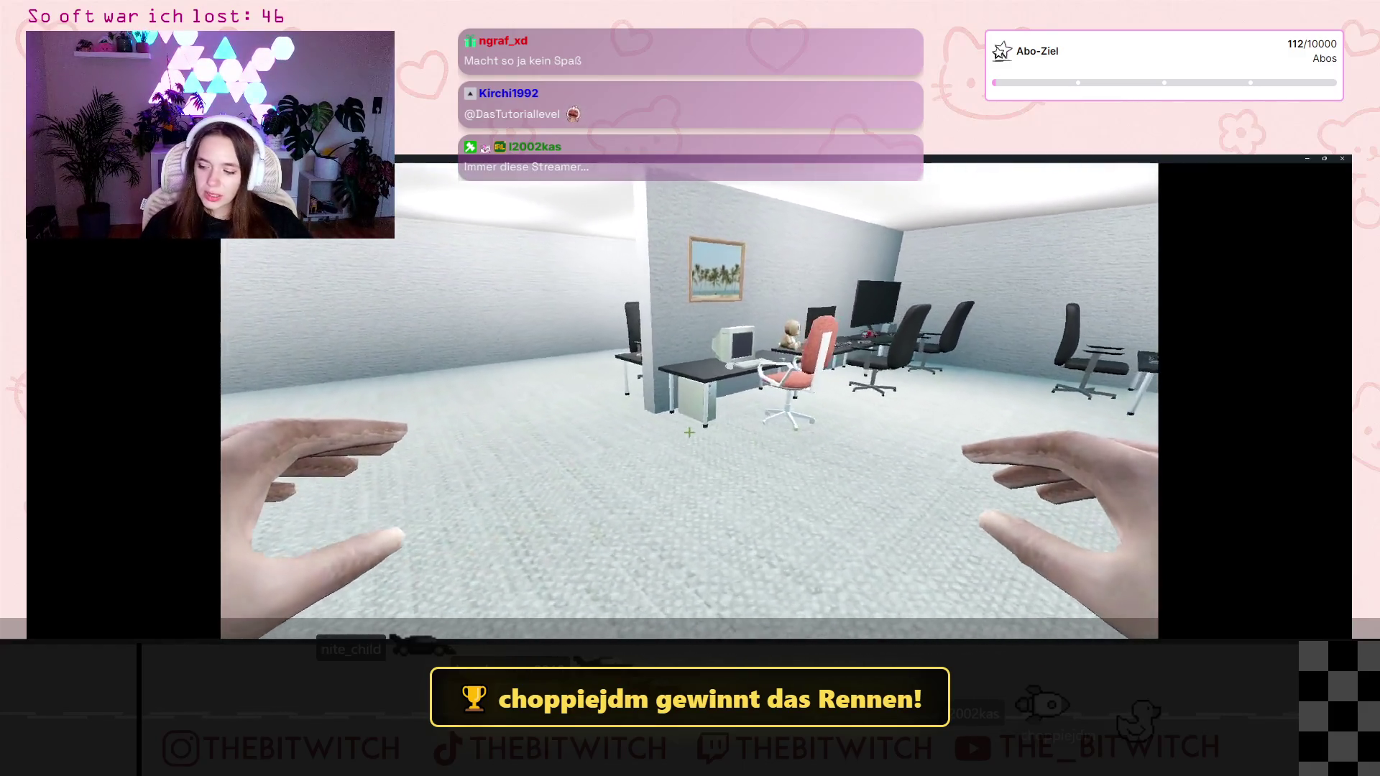
{"action": "key", "text": "Escape"}
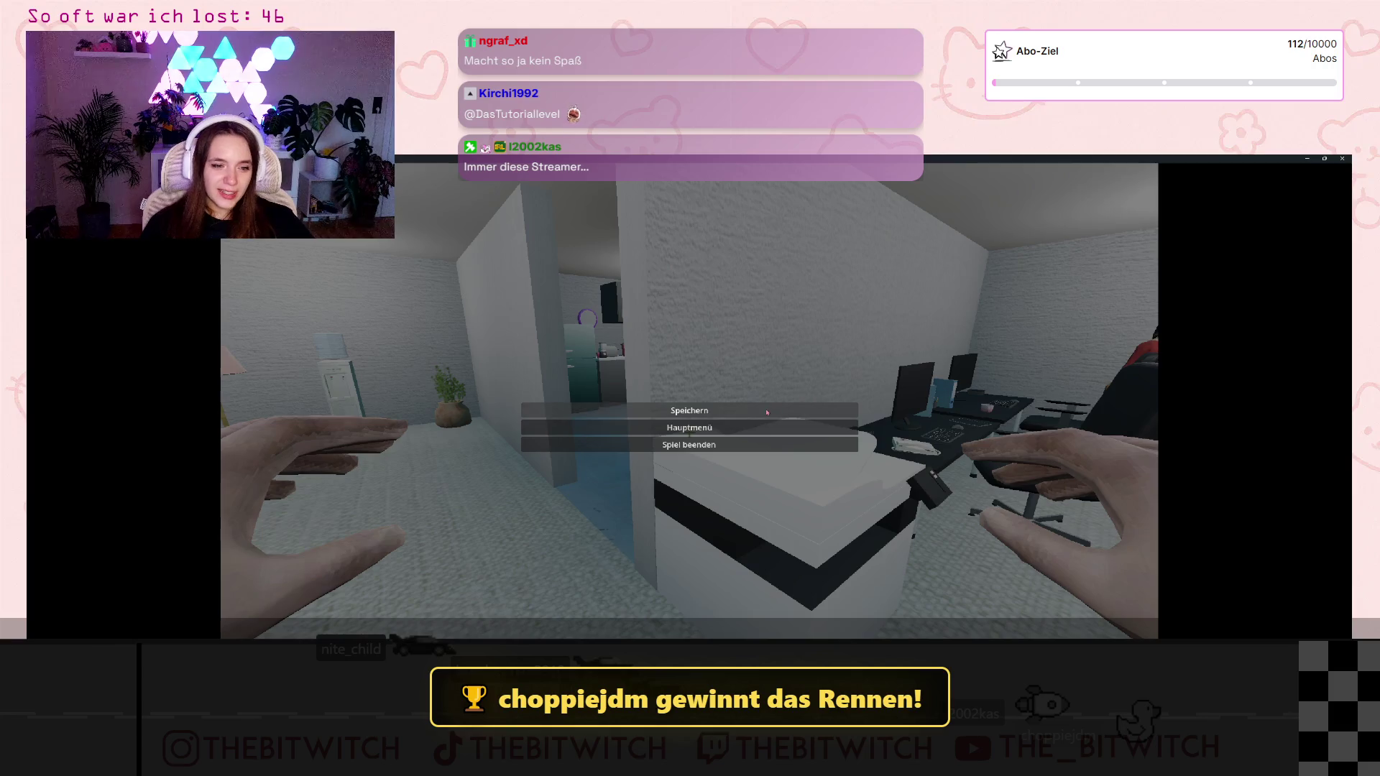
Quit the game with Spiel beenden and switch over to the Notion Projektplan.
{"action": "left_click", "coordinate": [689, 445]}
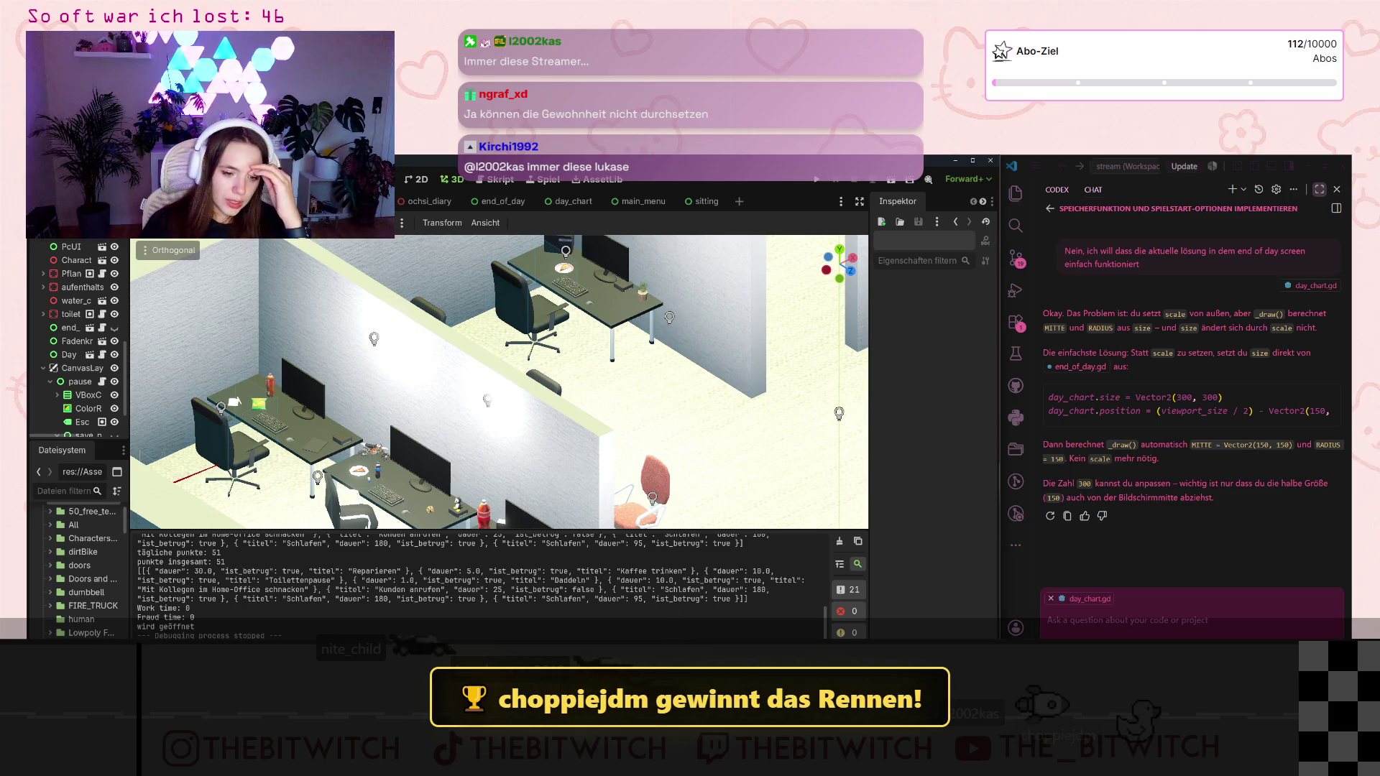
{"action": "key", "text": "alt+Tab"}
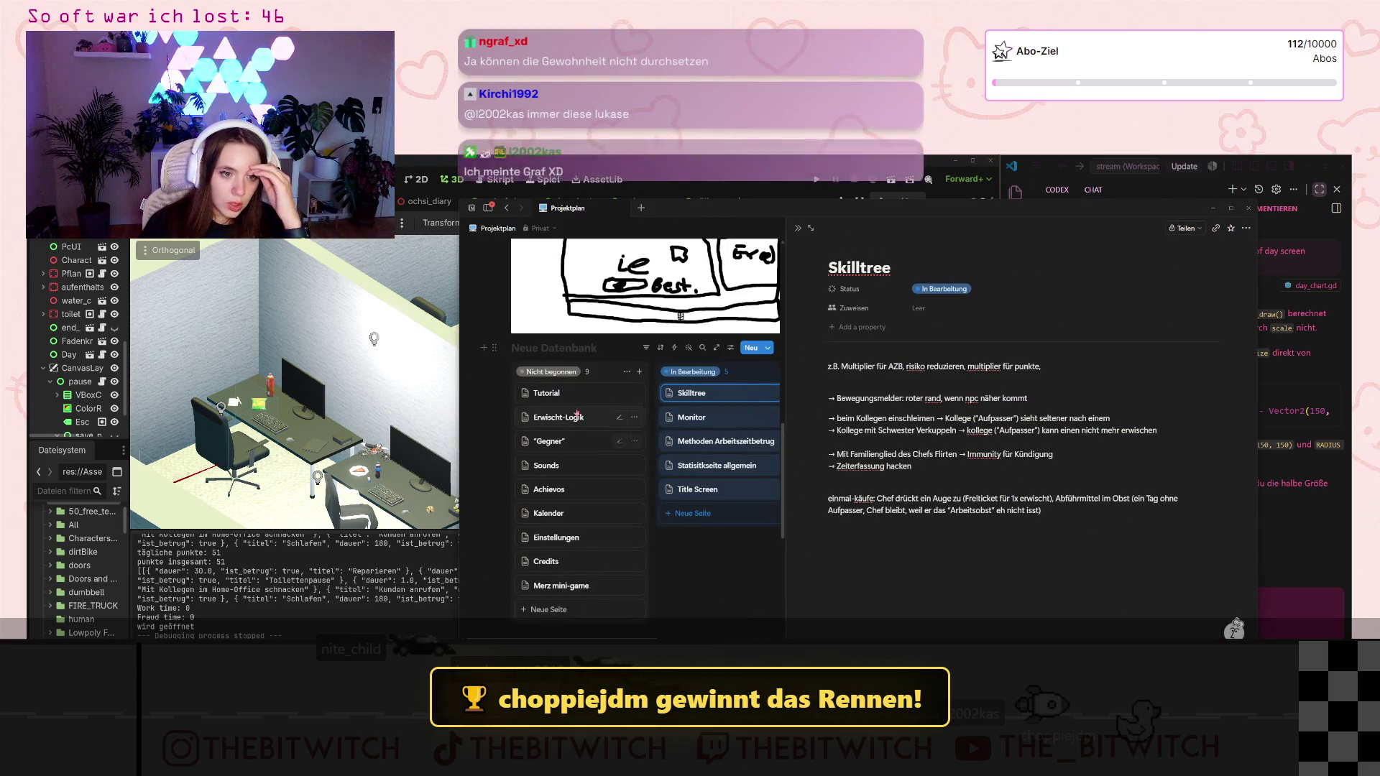
Close the Skilltree peek, browse the Methoden Arbeitszeitbetrug table, then minimize Notion.
{"action": "key", "text": "Escape"}
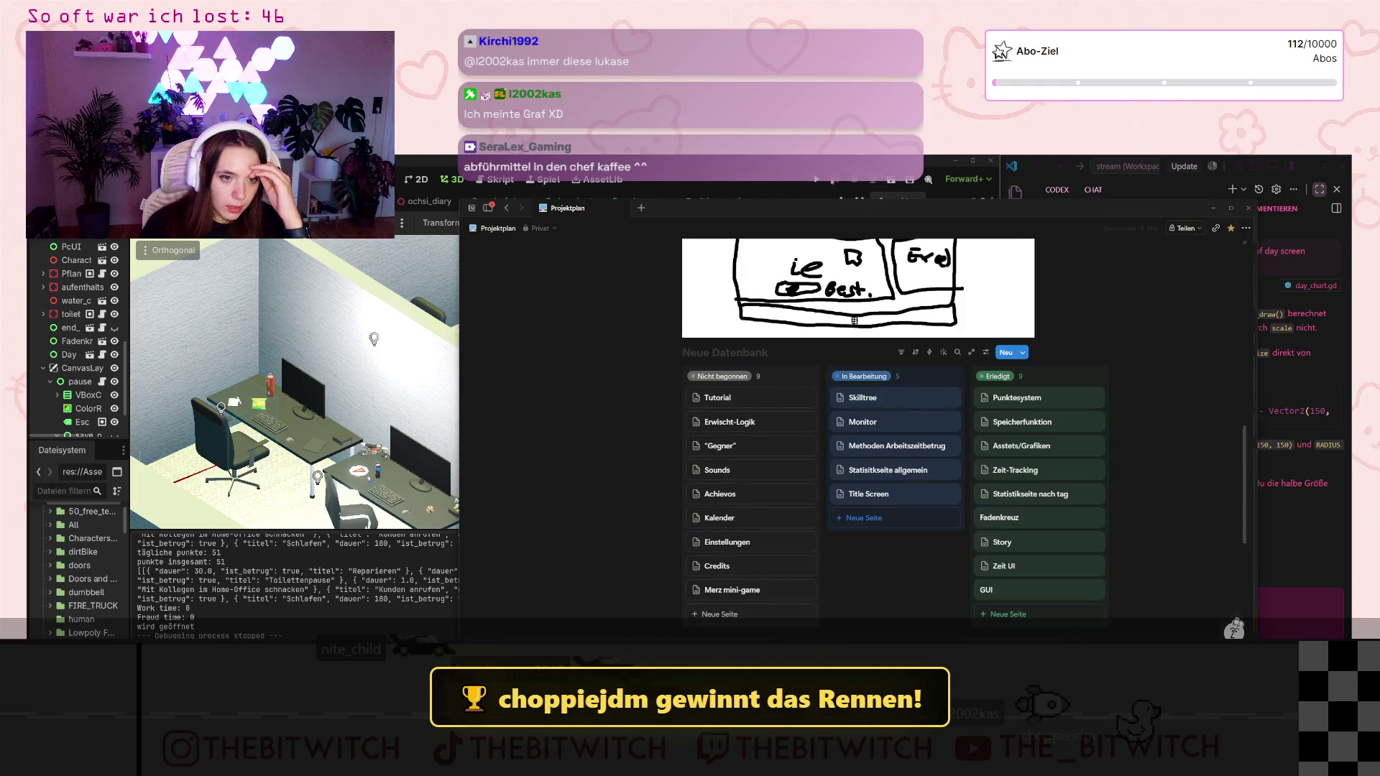
{"action": "left_click", "coordinate": [912, 445]}
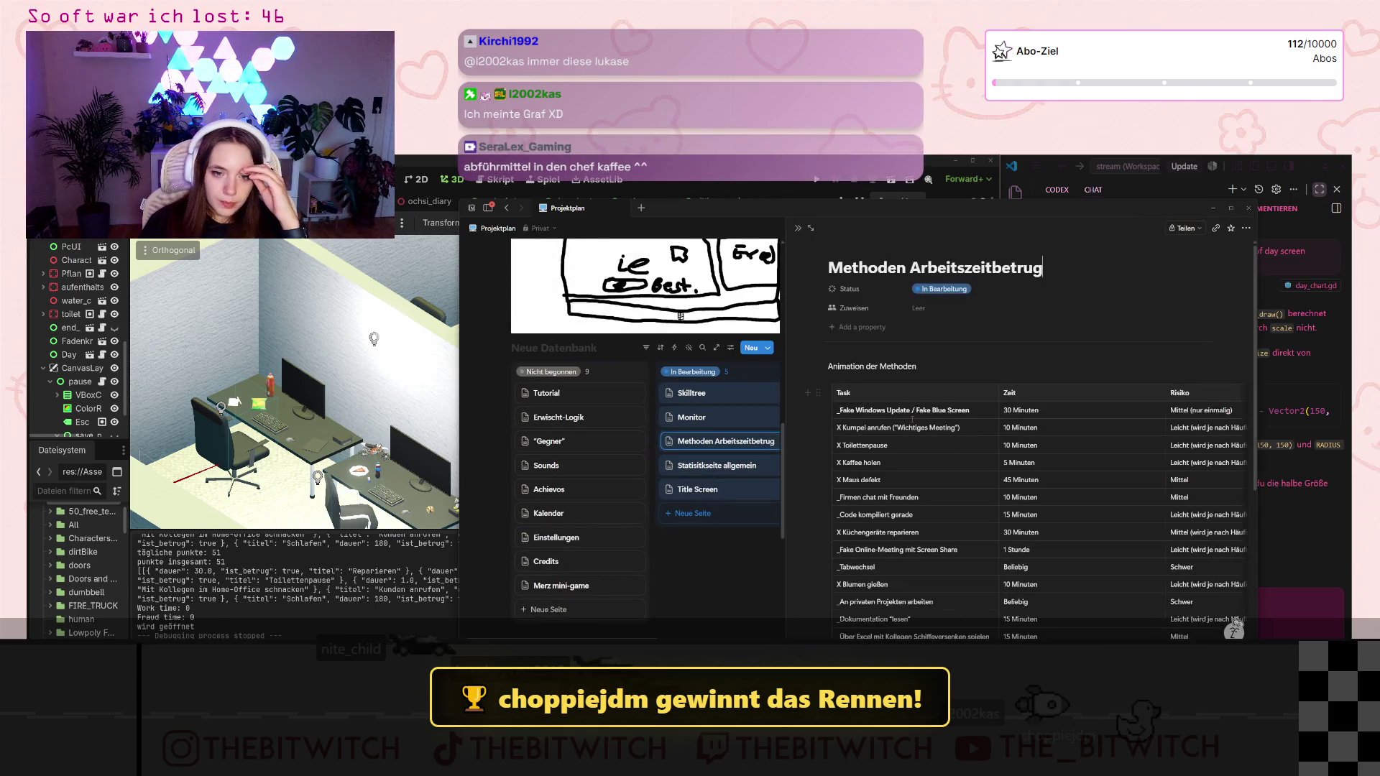
{"action": "scroll", "coordinate": [911, 419], "scroll_direction": "down", "scroll_amount": 2}
{"action": "scroll", "coordinate": [906, 460], "scroll_direction": "down", "scroll_amount": 5}
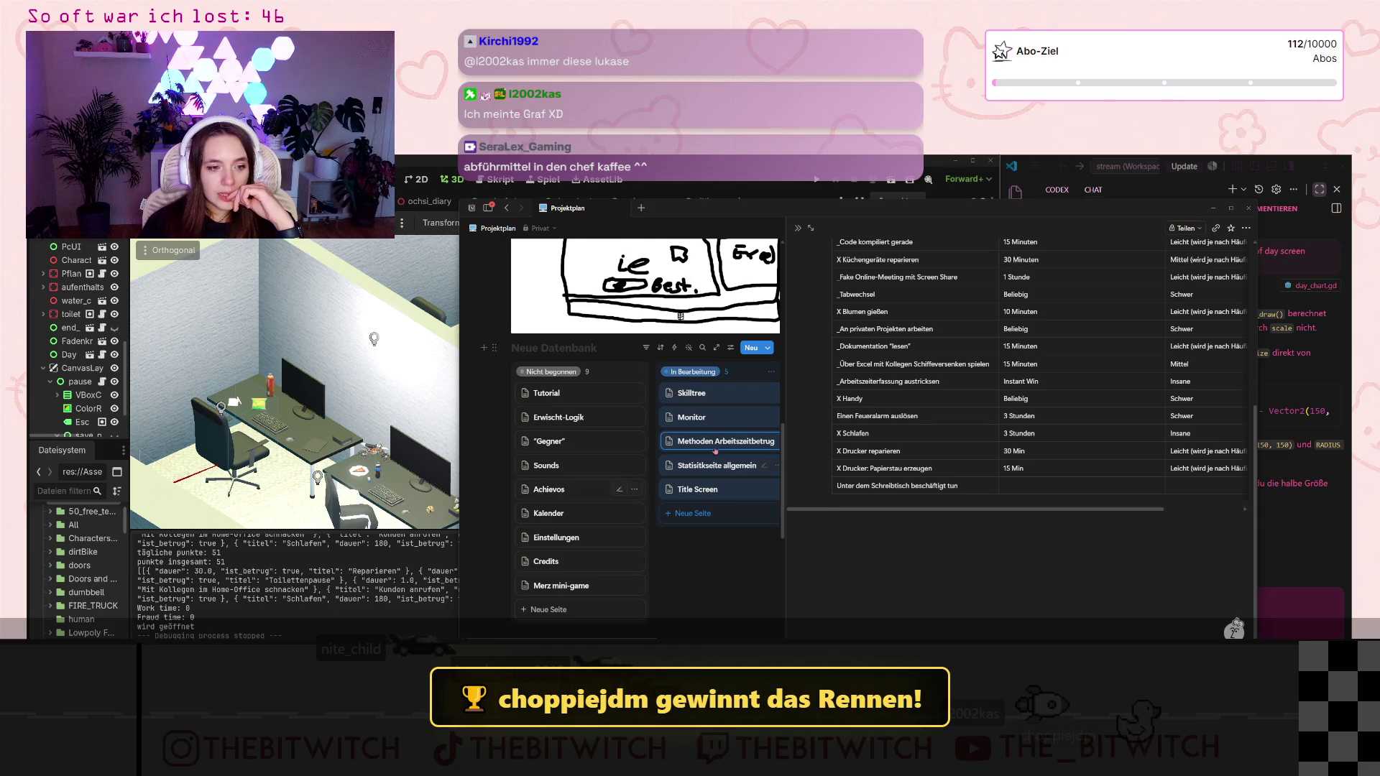
{"action": "scroll", "coordinate": [914, 460], "scroll_direction": "up", "scroll_amount": 4}
{"action": "scroll", "coordinate": [914, 460], "scroll_direction": "up", "scroll_amount": 2}
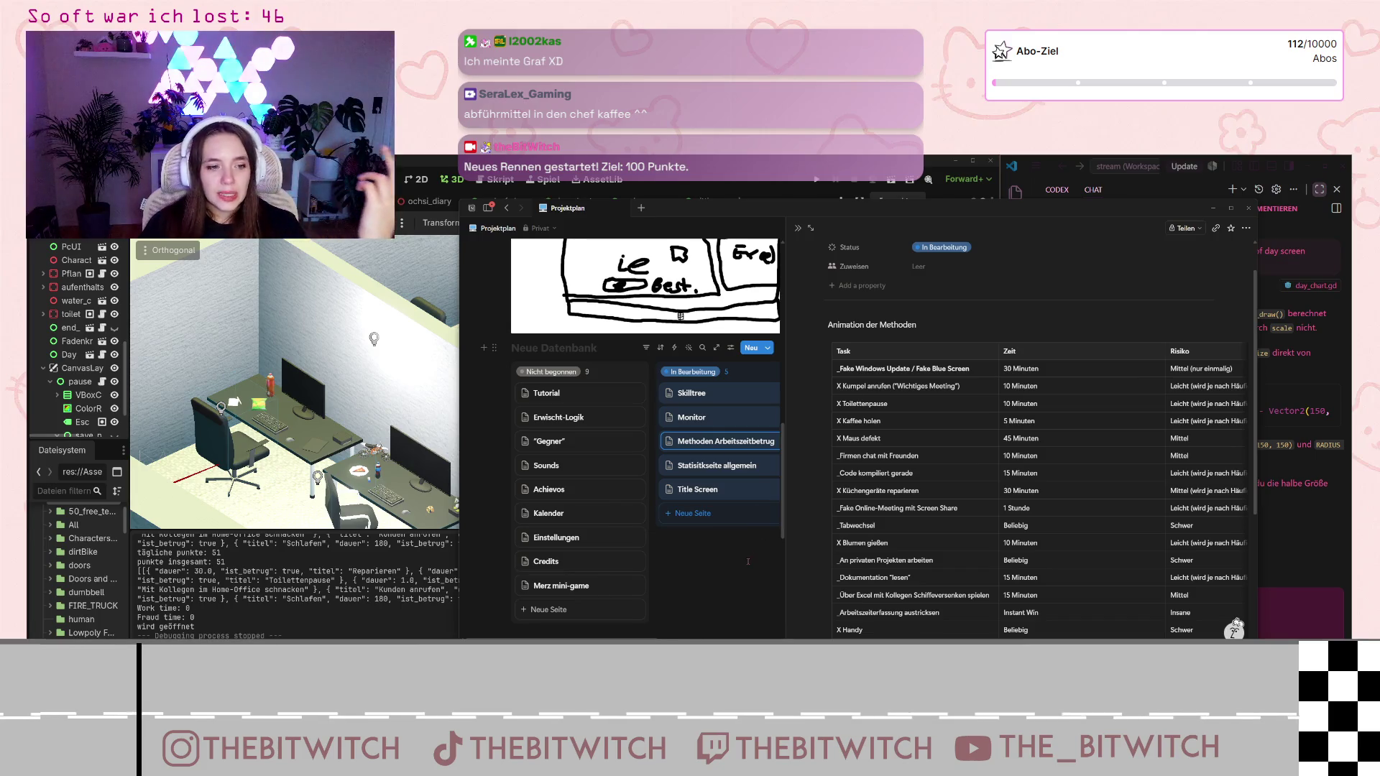
{"action": "key", "text": "Escape"}
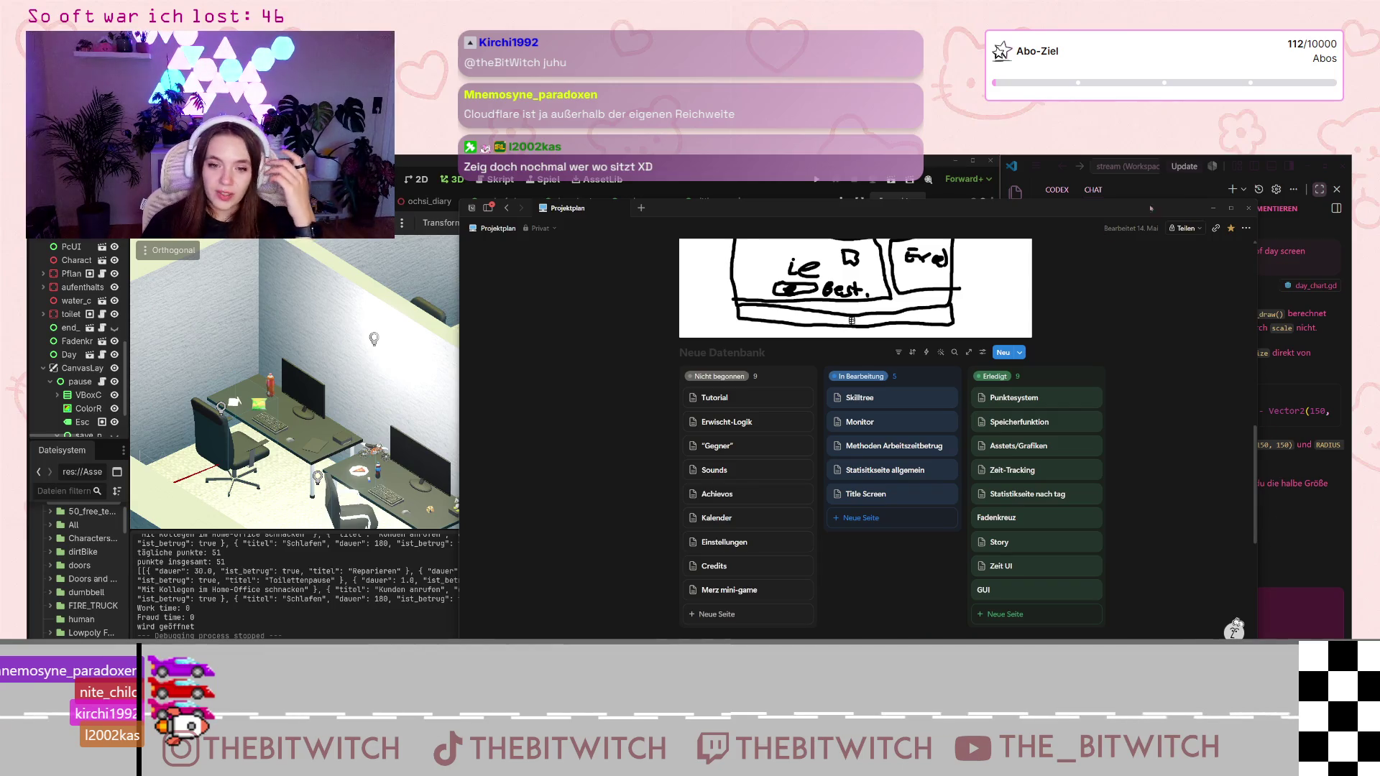
{"action": "double_click", "coordinate": [1204, 209]}
{"action": "left_click", "coordinate": [1203, 221]}
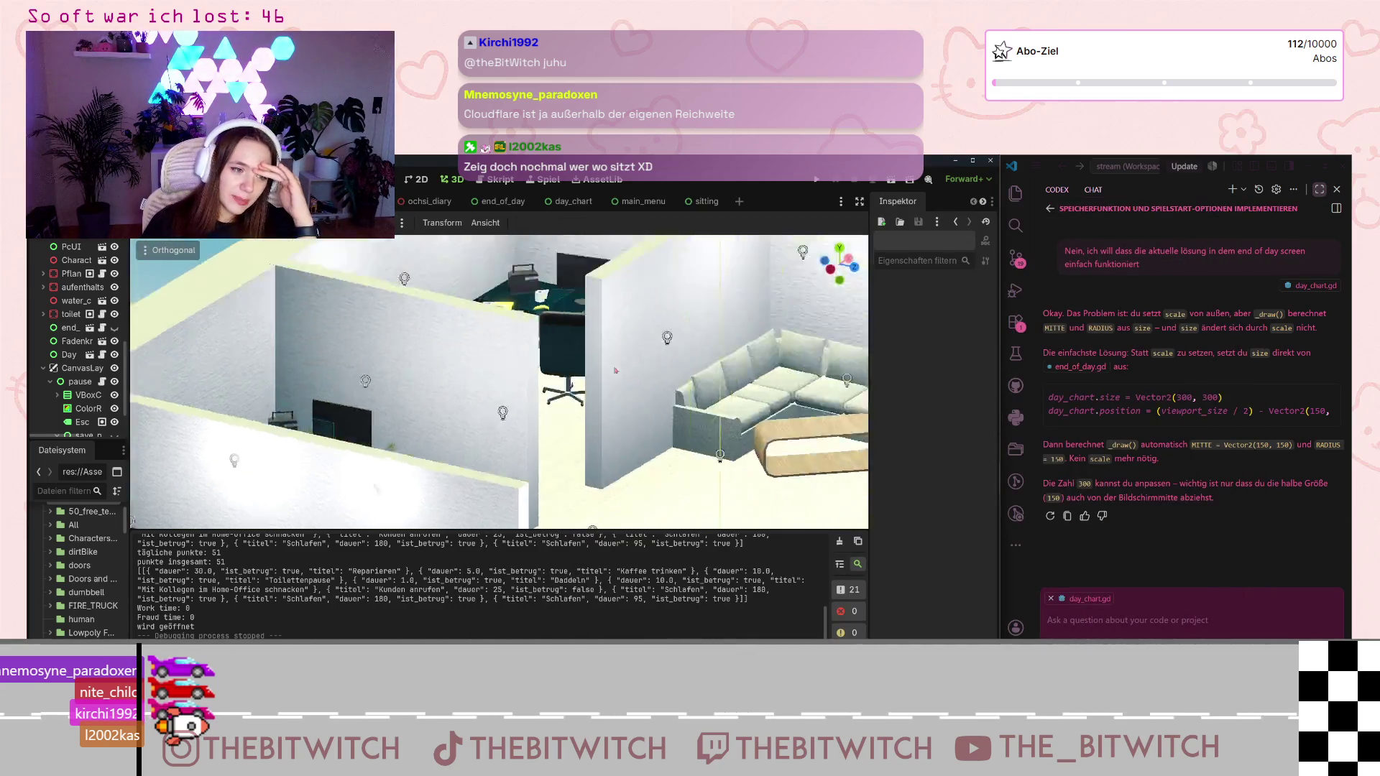
{"action": "scroll", "coordinate": [637, 338], "scroll_direction": "up", "scroll_amount": 5}
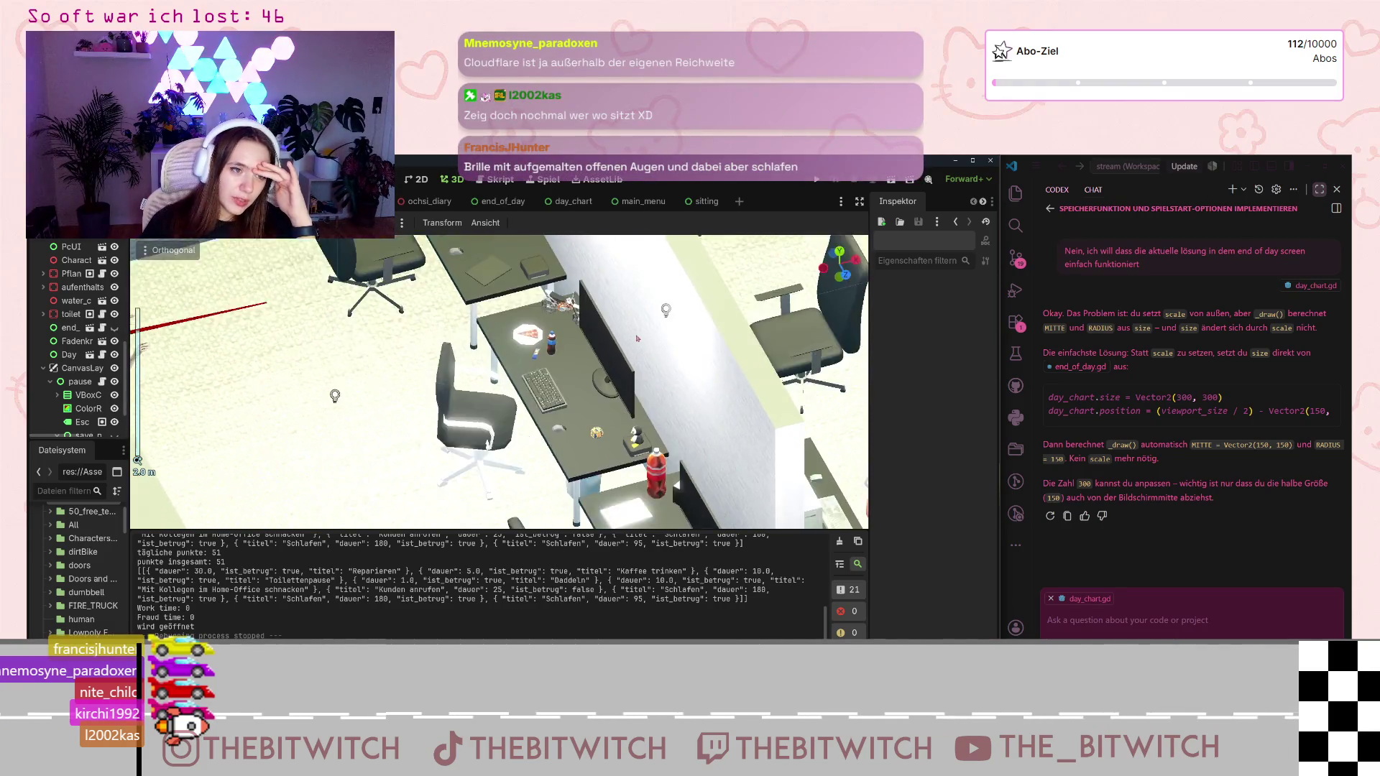
{"action": "scroll", "coordinate": [637, 338], "scroll_direction": "up", "scroll_amount": 5}
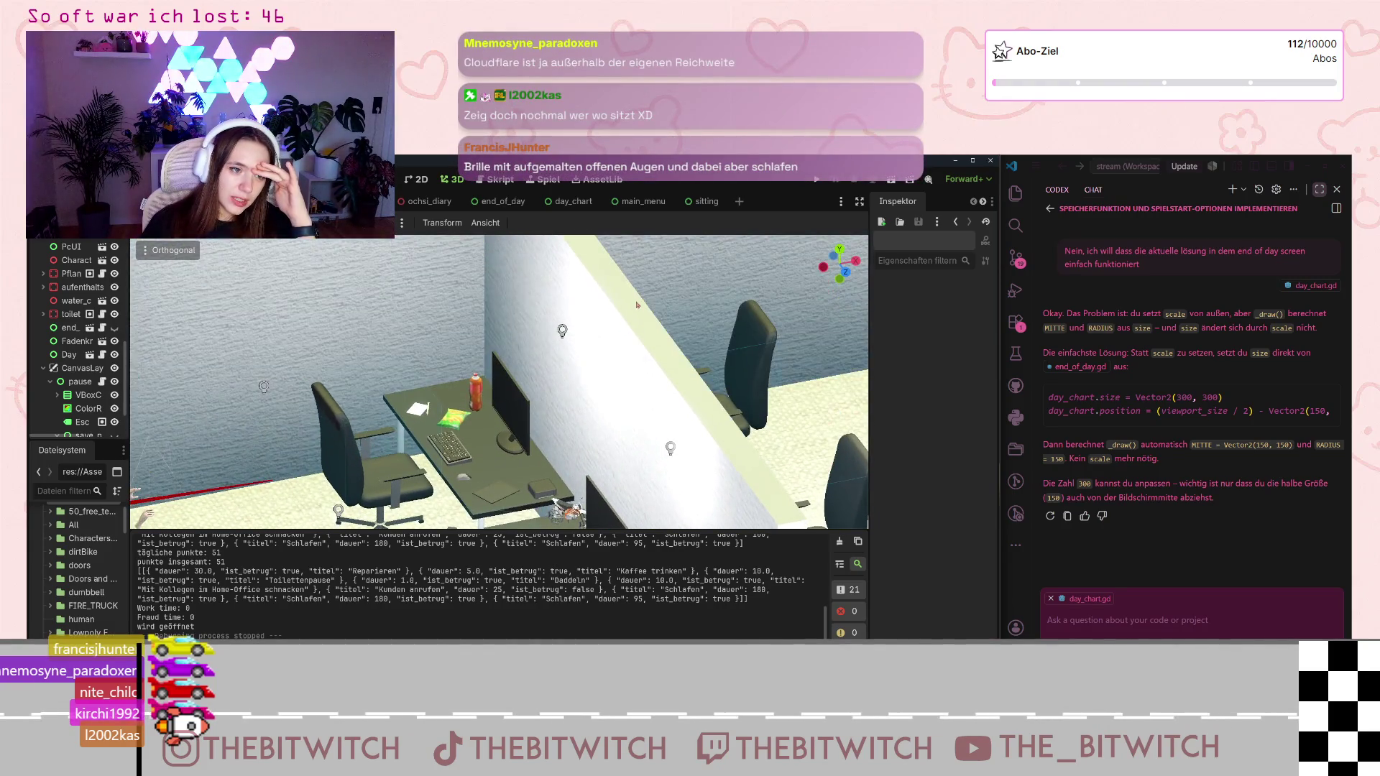
{"action": "left_click_drag", "start_coordinate": [534, 446], "coordinate": [582, 464]}
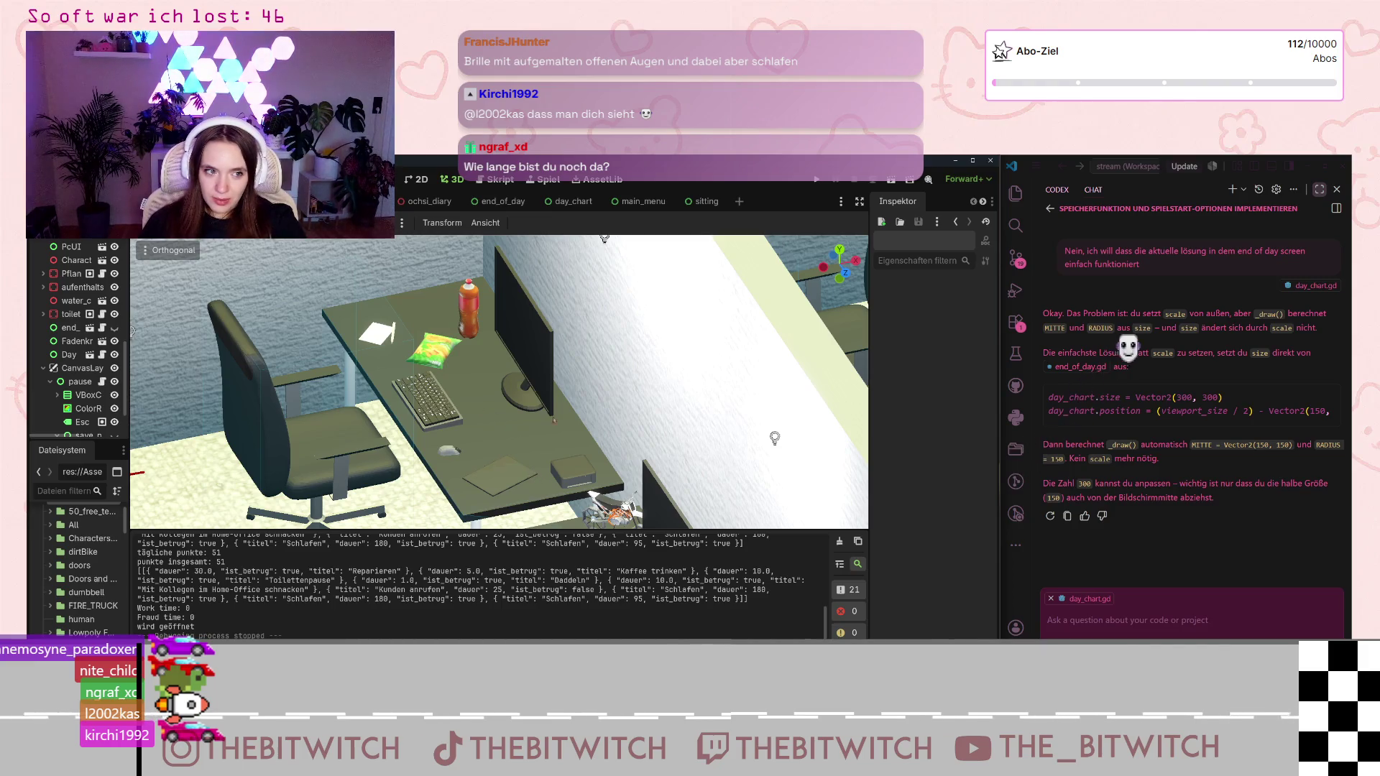
{"action": "left_click", "coordinate": [557, 378]}
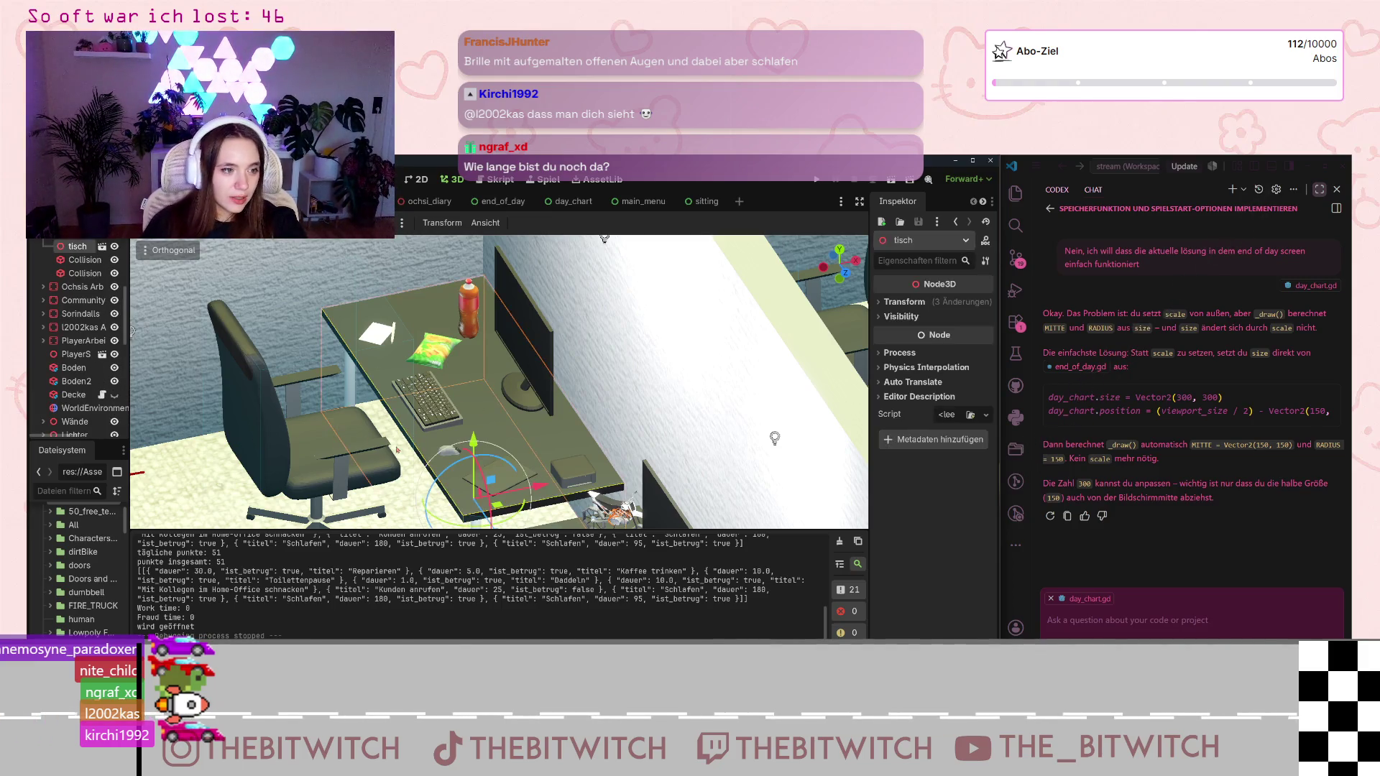
{"action": "scroll", "coordinate": [557, 378], "scroll_direction": "down", "scroll_amount": 3}
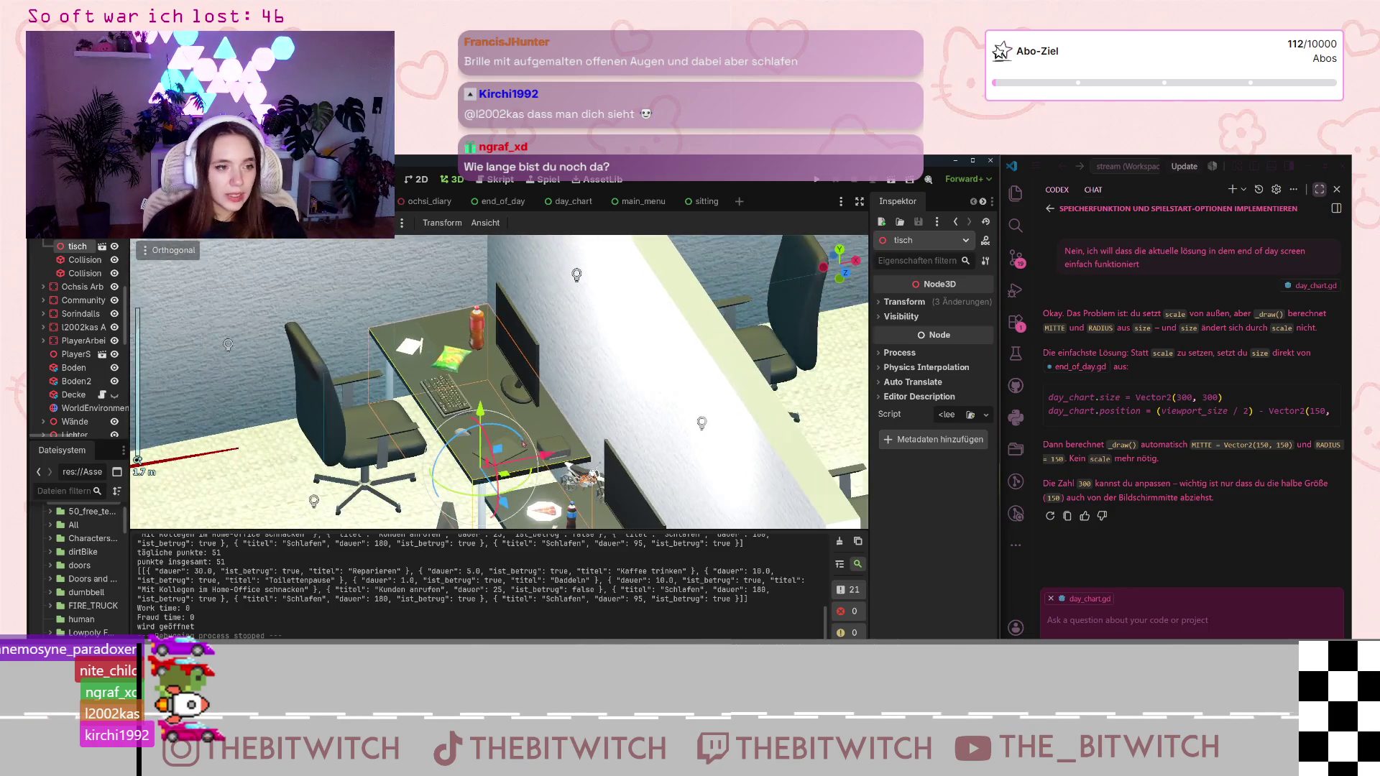
{"action": "scroll", "coordinate": [69, 331], "scroll_direction": "down", "scroll_amount": 10}
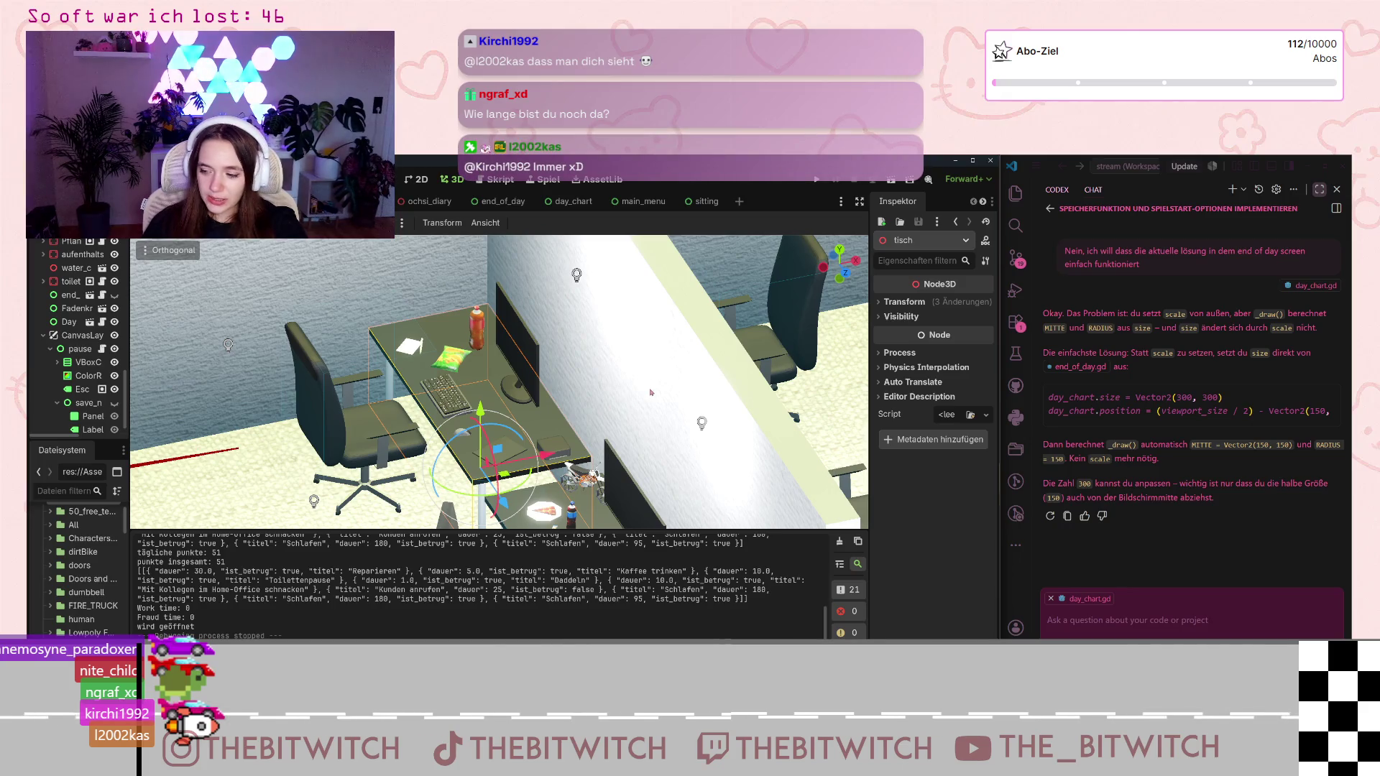
{"action": "scroll", "coordinate": [651, 403], "scroll_direction": "down", "scroll_amount": 5}
{"action": "scroll", "coordinate": [651, 408], "scroll_direction": "down", "scroll_amount": 5}
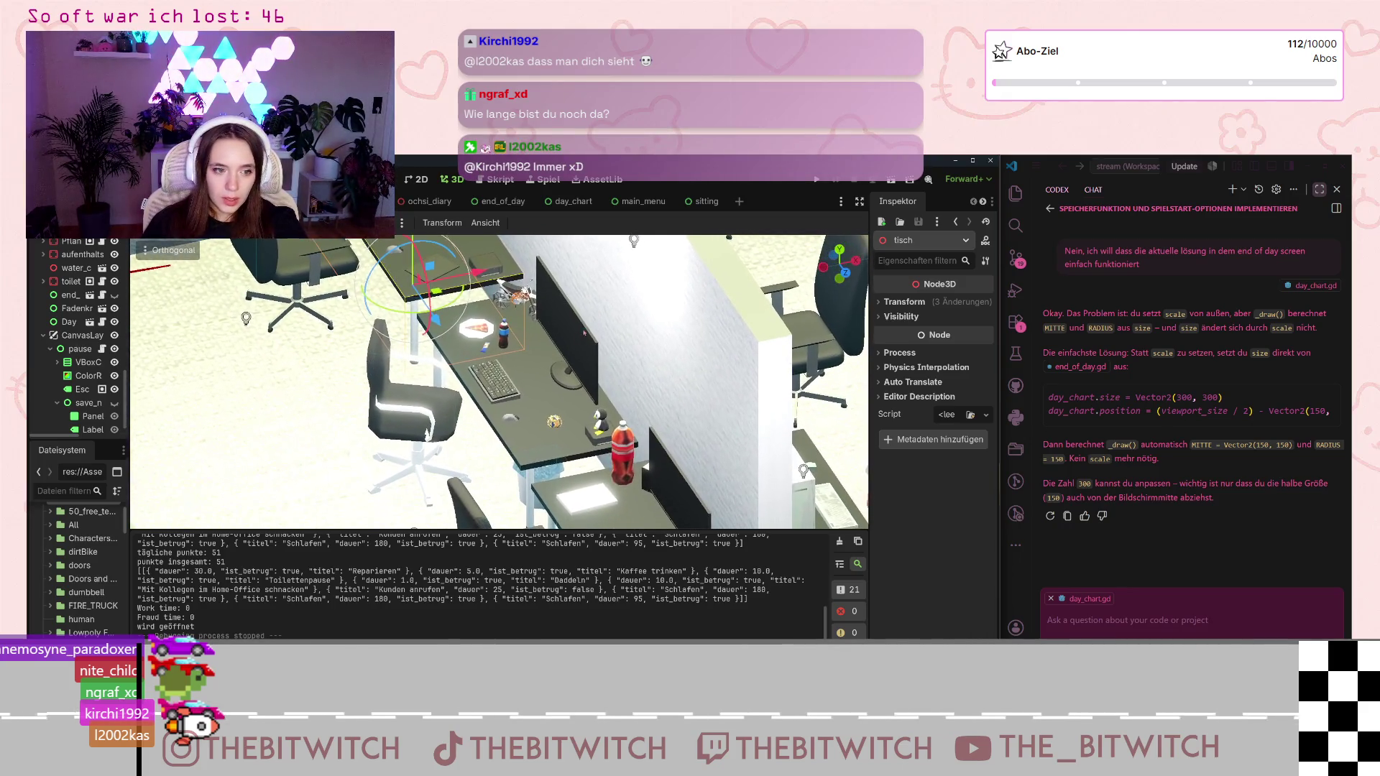
{"action": "left_click", "coordinate": [530, 402]}
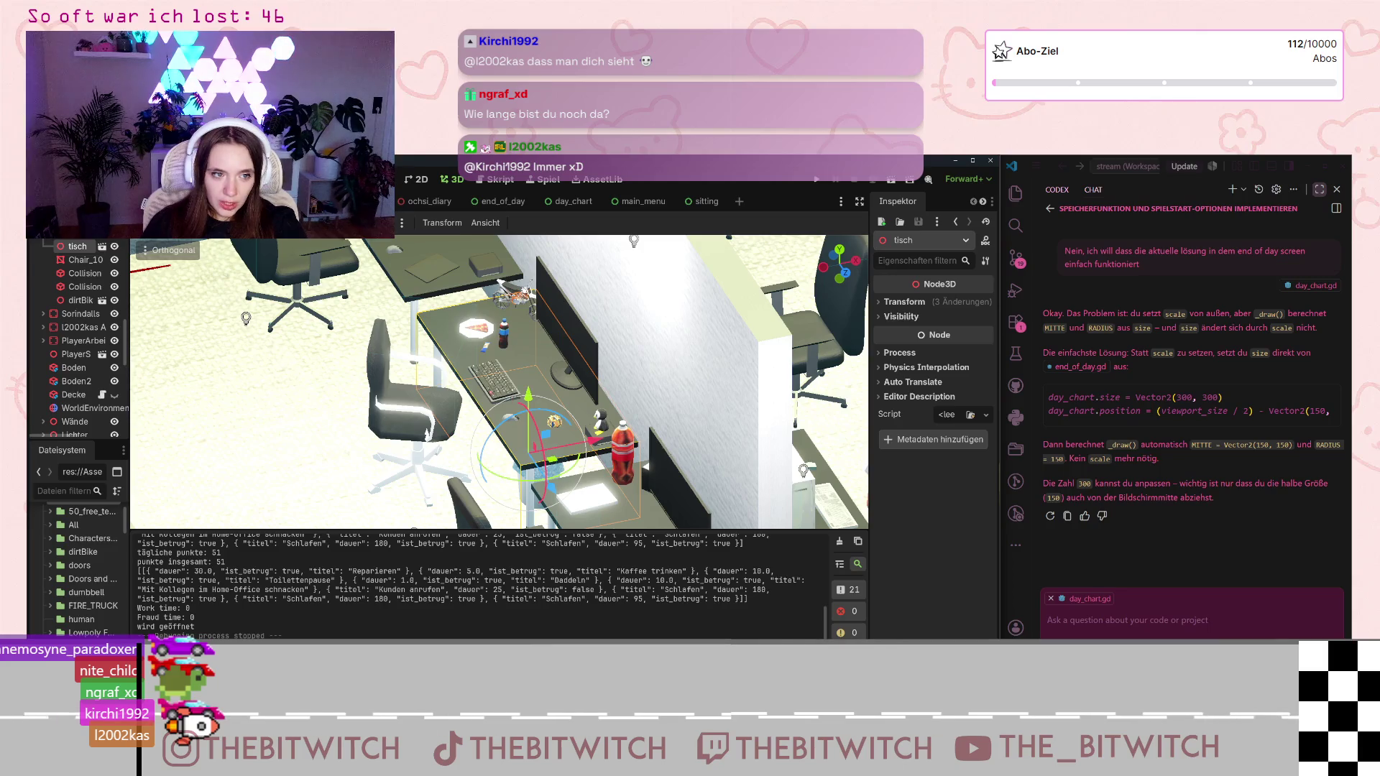
{"action": "scroll", "coordinate": [604, 314], "scroll_direction": "down", "scroll_amount": 5}
{"action": "scroll", "coordinate": [604, 315], "scroll_direction": "down", "scroll_amount": 5}
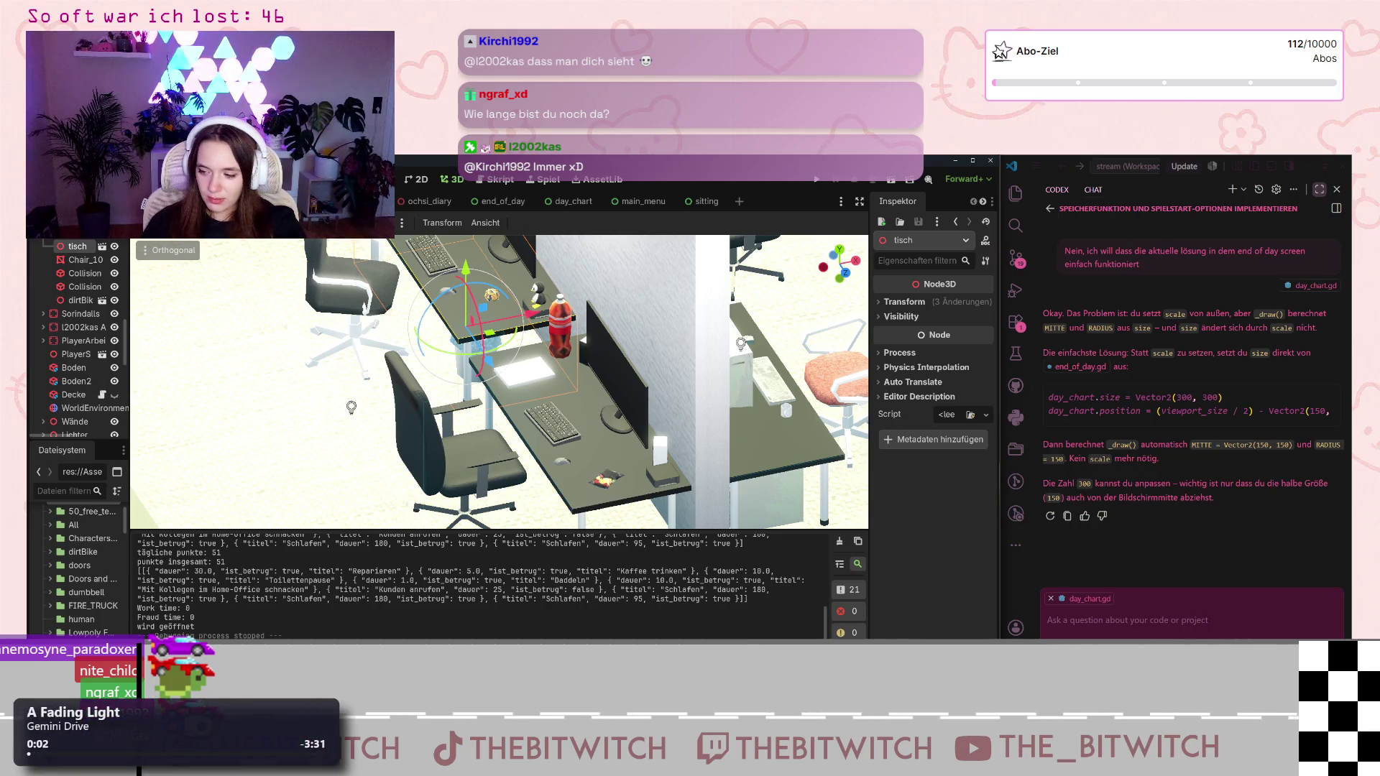
{"action": "scroll", "coordinate": [351, 407], "scroll_direction": "right", "scroll_amount": 10}
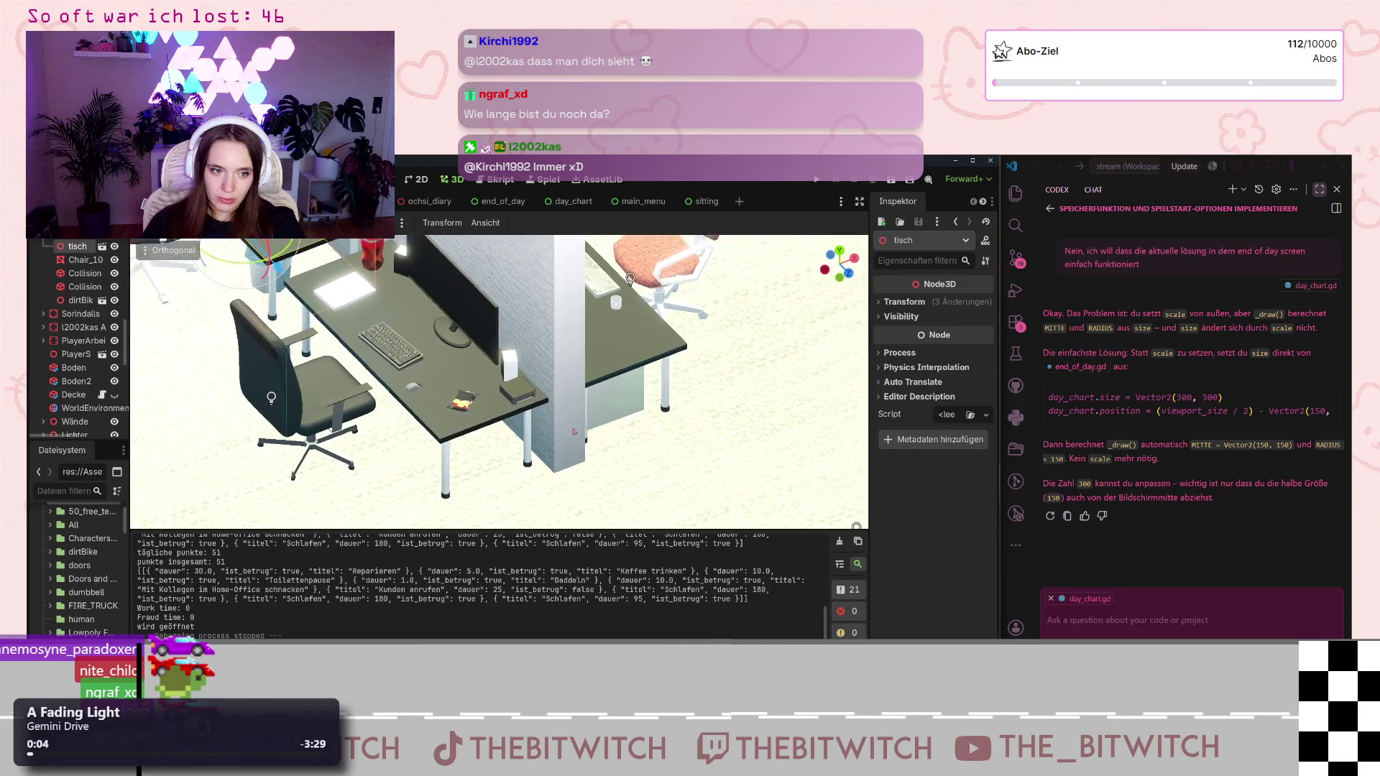
{"action": "scroll", "coordinate": [499, 382], "scroll_direction": "right", "scroll_amount": 10}
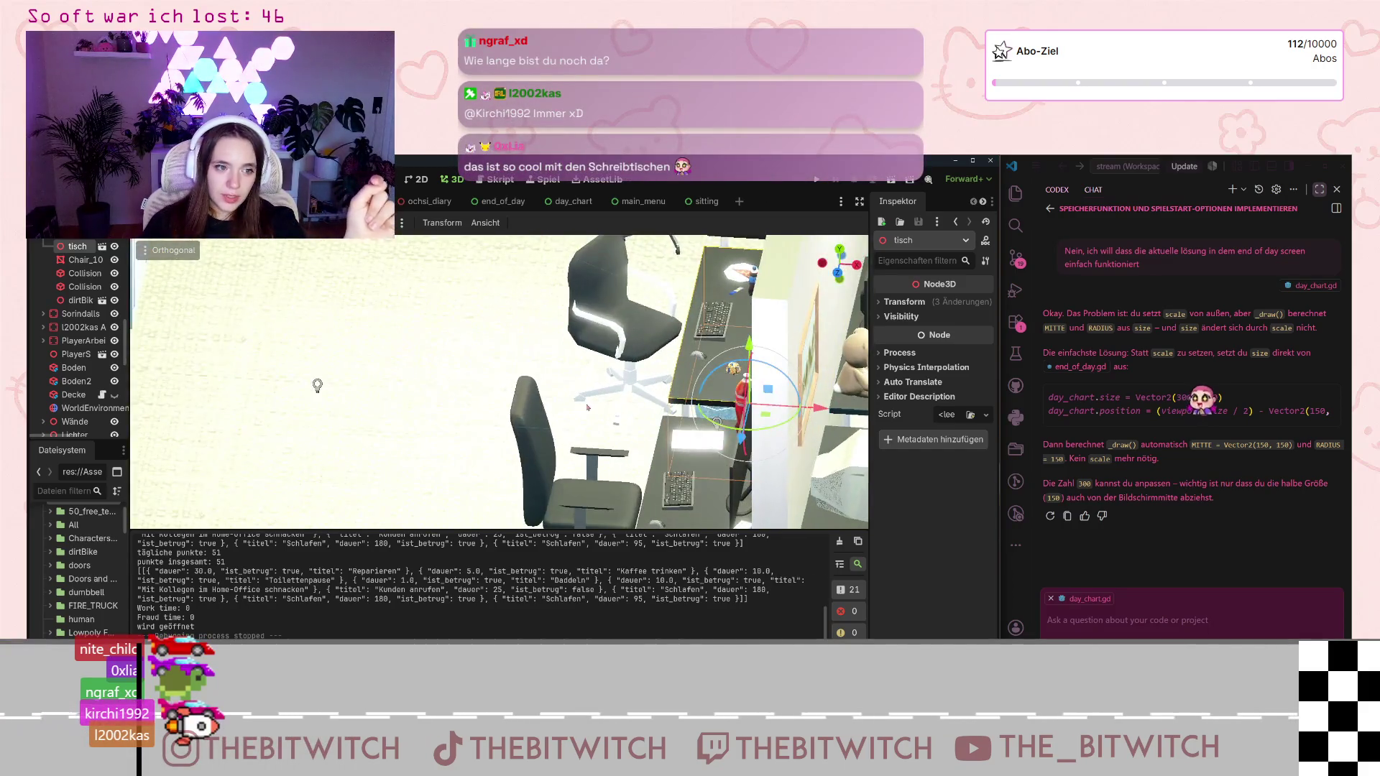
{"action": "scroll", "coordinate": [498, 383], "scroll_direction": "up", "scroll_amount": 5}
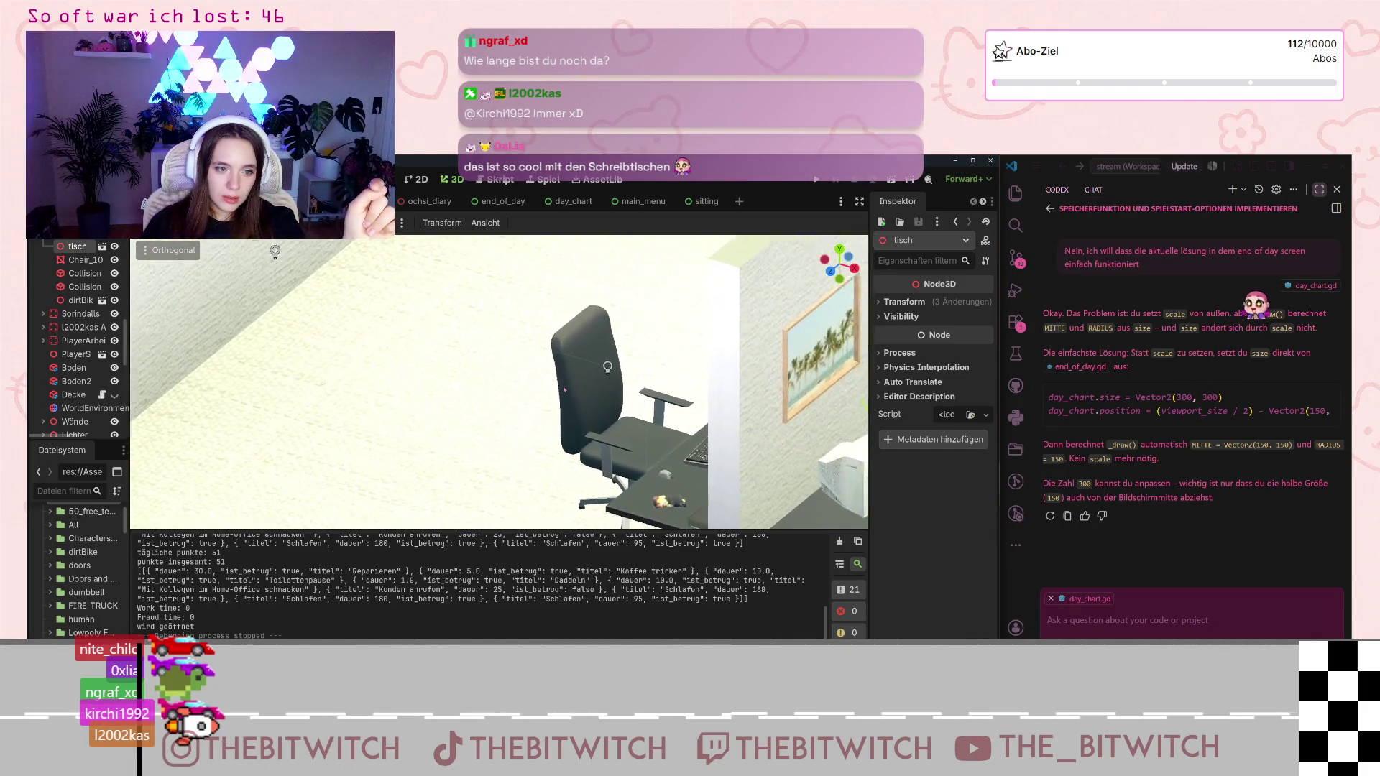
{"action": "scroll", "coordinate": [653, 502], "scroll_direction": "right", "scroll_amount": 10}
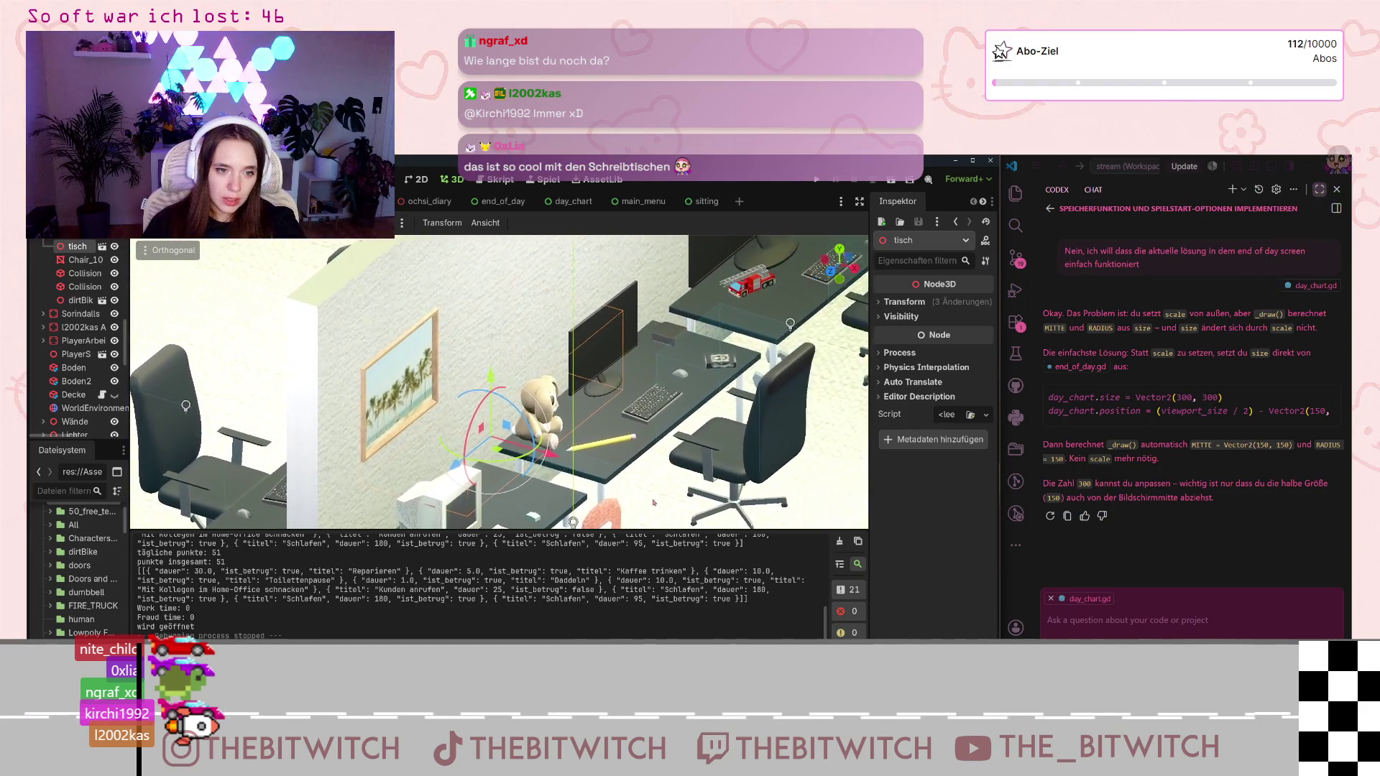
{"action": "scroll", "coordinate": [654, 502], "scroll_direction": "right", "scroll_amount": 3}
{"action": "left_click_drag", "start_coordinate": [503, 381], "coordinate": [480, 400]}
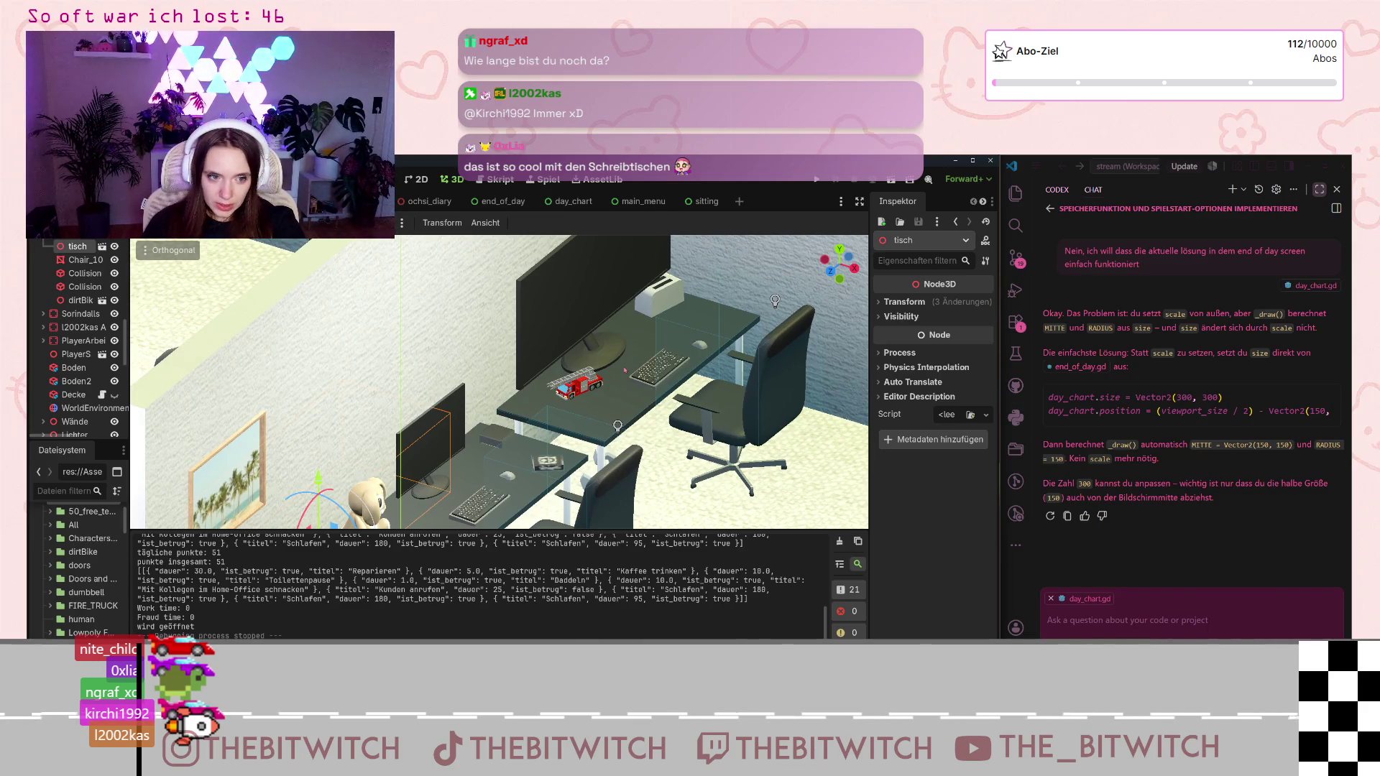
{"action": "mouse_move", "coordinate": [713, 409]}
{"action": "left_mouse_down"}
{"action": "mouse_move", "coordinate": [697, 438]}
{"action": "mouse_move", "coordinate": [784, 415]}
{"action": "left_mouse_up"}
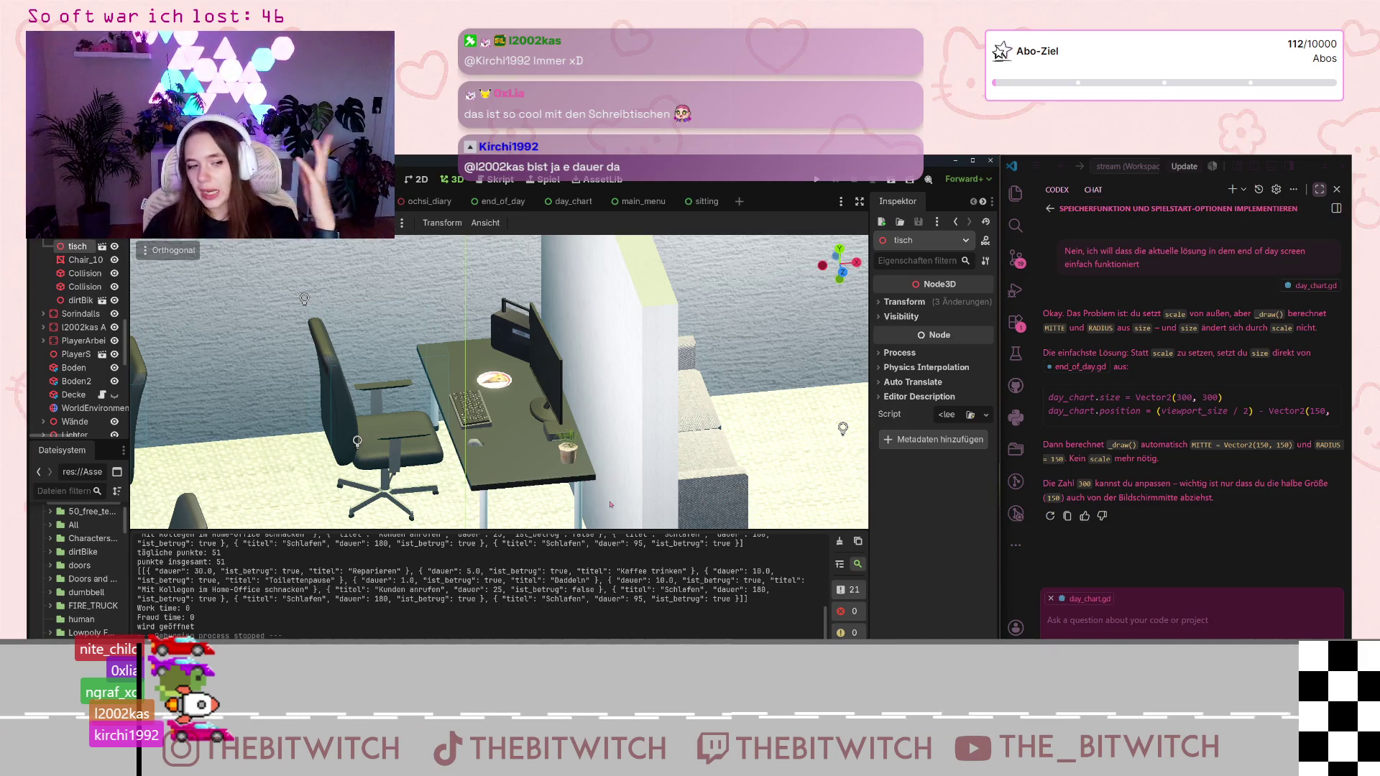
{"action": "scroll", "coordinate": [610, 505], "scroll_direction": "down", "scroll_amount": 6}
{"action": "key", "text": "f"}
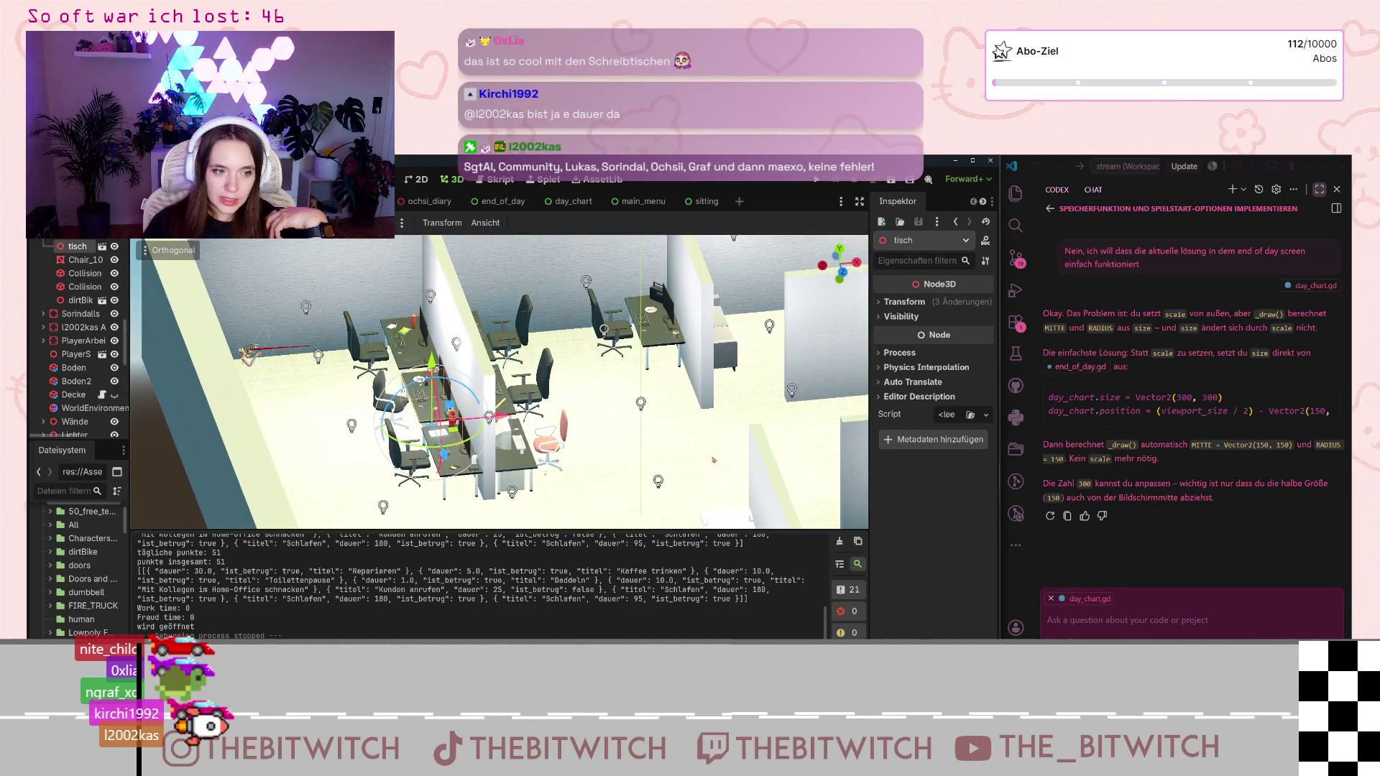
{"action": "mouse_move", "coordinate": [713, 460]}
{"action": "left_mouse_down"}
{"action": "mouse_move", "coordinate": [692, 490]}
{"action": "mouse_move", "coordinate": [817, 393]}
{"action": "mouse_move", "coordinate": [776, 446]}
{"action": "mouse_move", "coordinate": [748, 424]}
{"action": "left_mouse_up"}
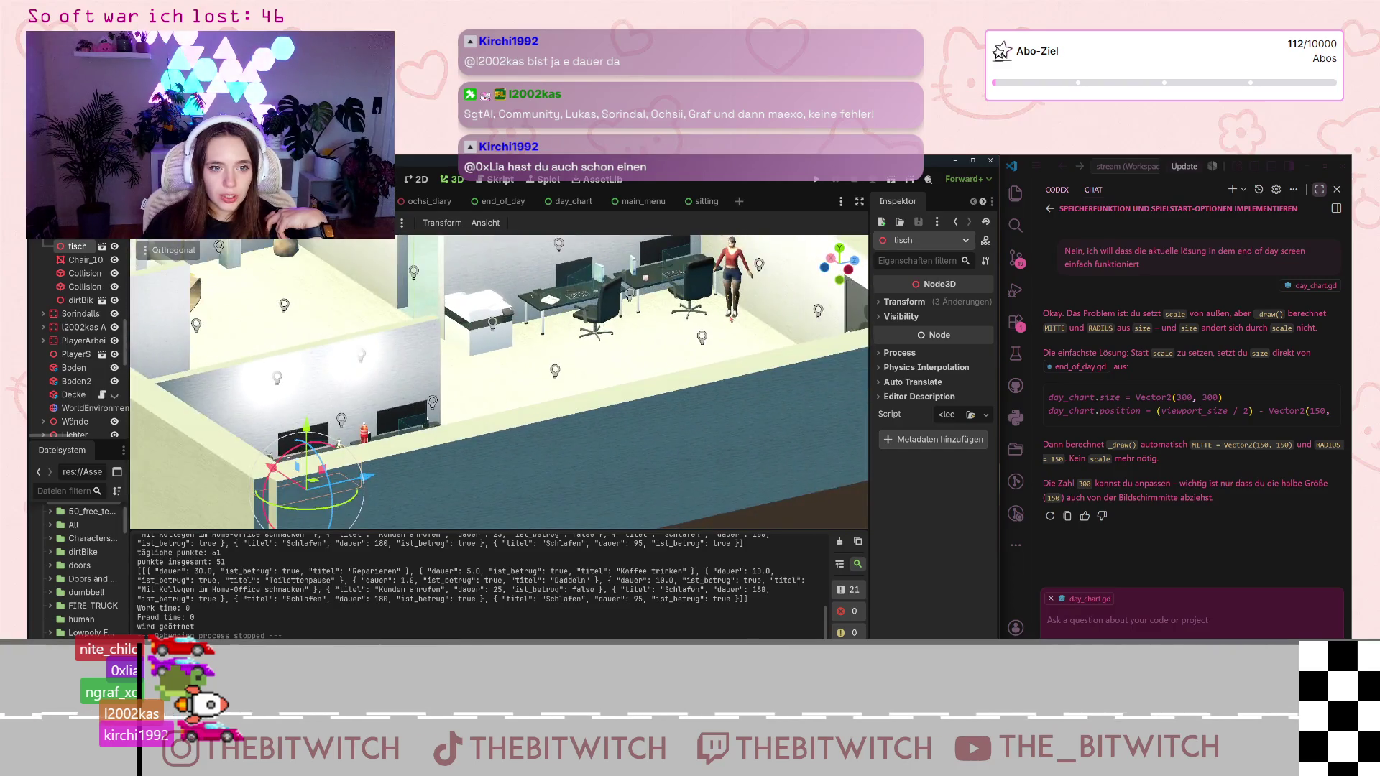
{"action": "scroll", "coordinate": [463, 386], "scroll_direction": "up", "scroll_amount": 6}
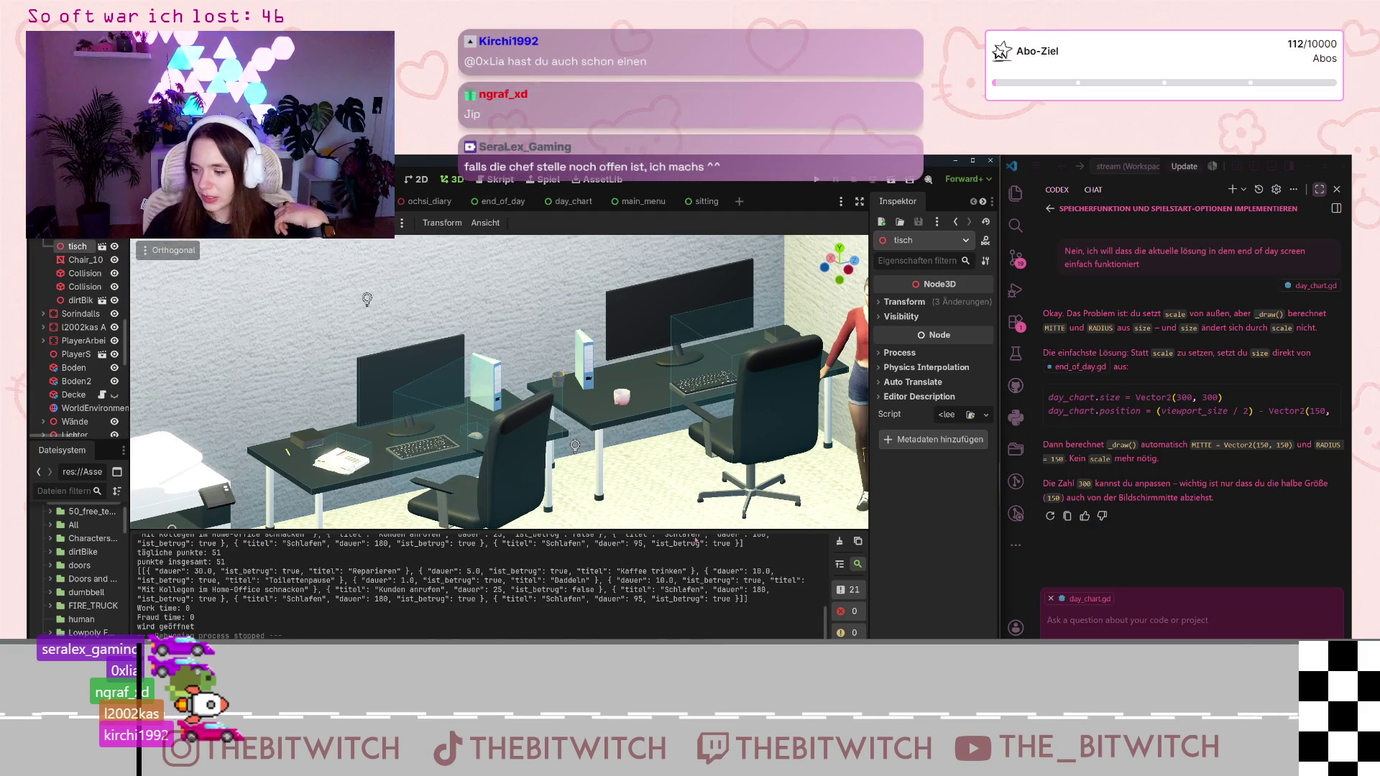
{"action": "mouse_move", "coordinate": [841, 266]}
{"action": "left_mouse_down"}
{"action": "mouse_move", "coordinate": [625, 184]}
{"action": "mouse_move", "coordinate": [659, 342]}
{"action": "mouse_move", "coordinate": [611, 366]}
{"action": "mouse_move", "coordinate": [548, 351]}
{"action": "left_mouse_up"}
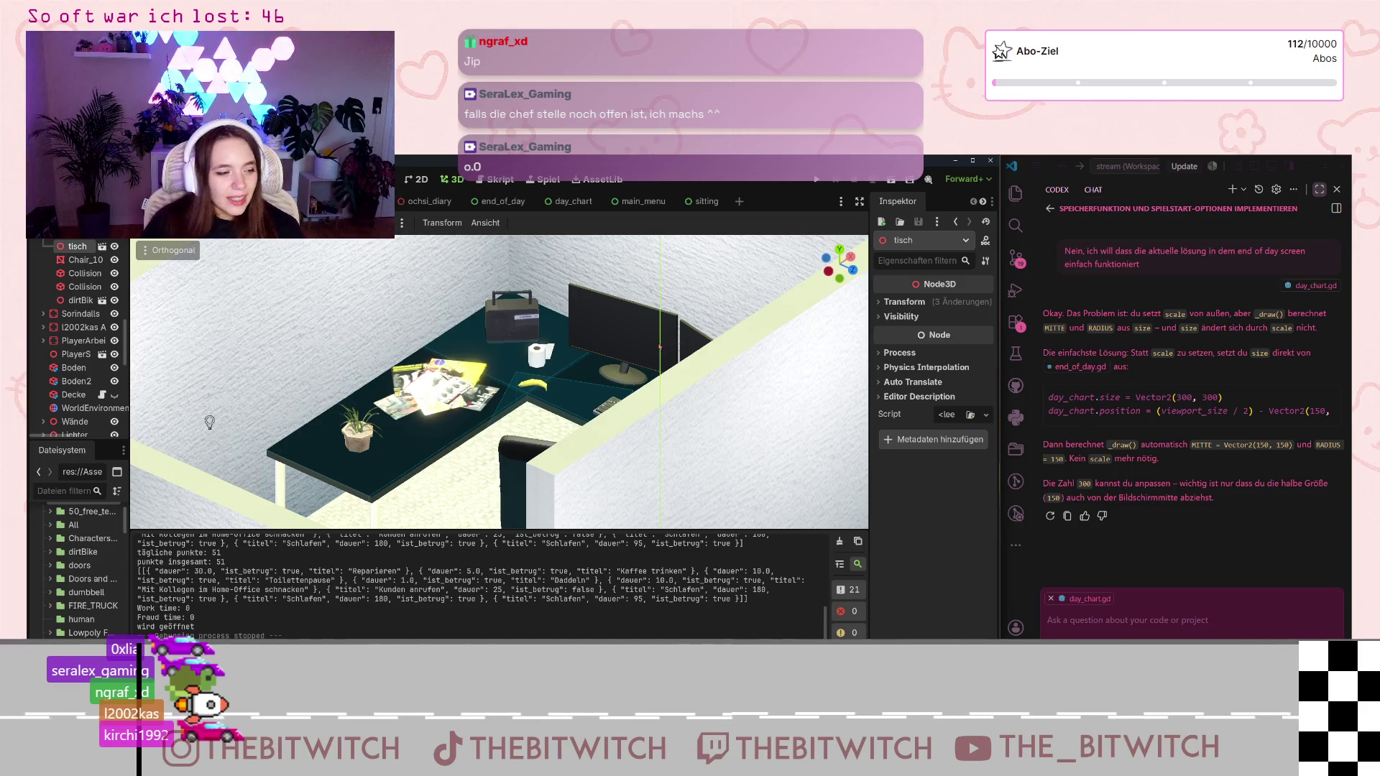
{"action": "scroll", "coordinate": [724, 412], "scroll_direction": "down", "scroll_amount": 5}
{"action": "scroll", "coordinate": [723, 412], "scroll_direction": "up", "scroll_amount": 2}
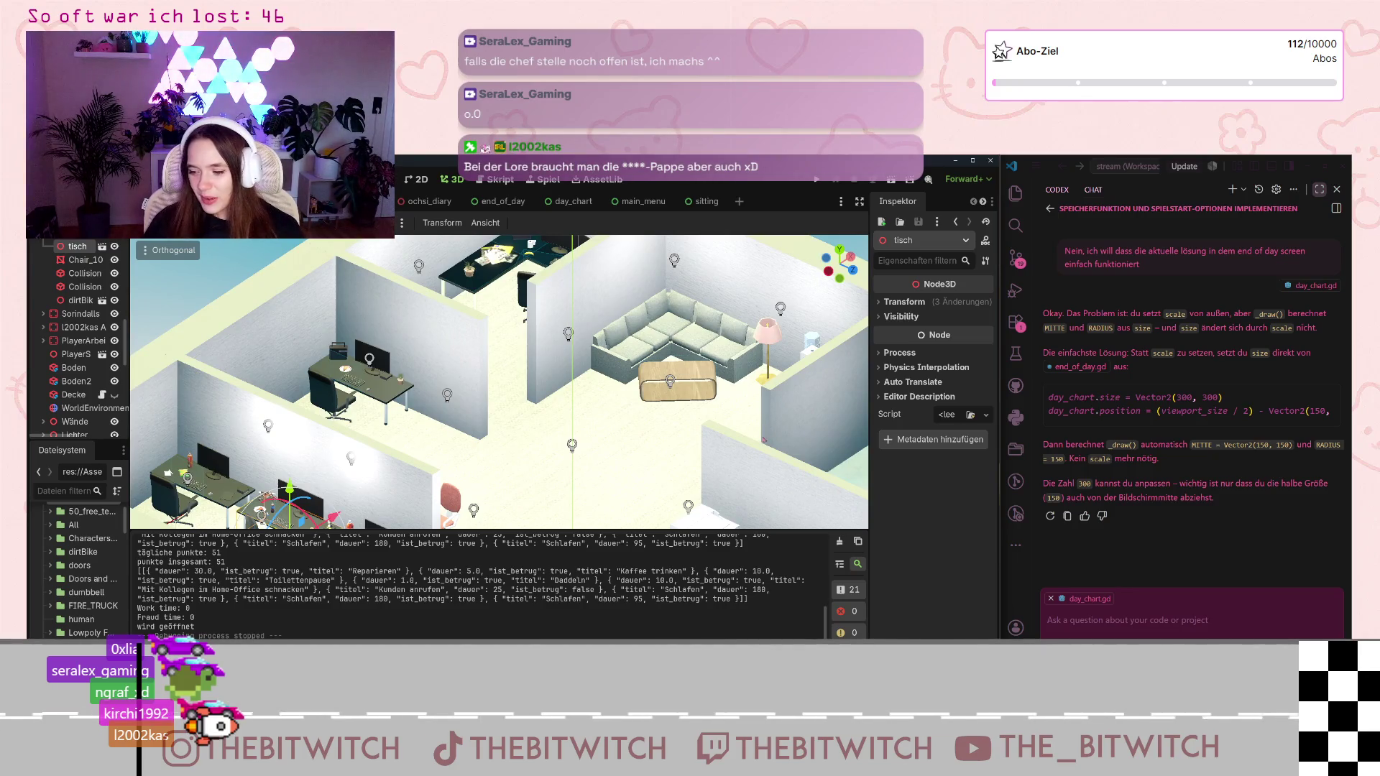
{"action": "key", "text": "KP_7"}
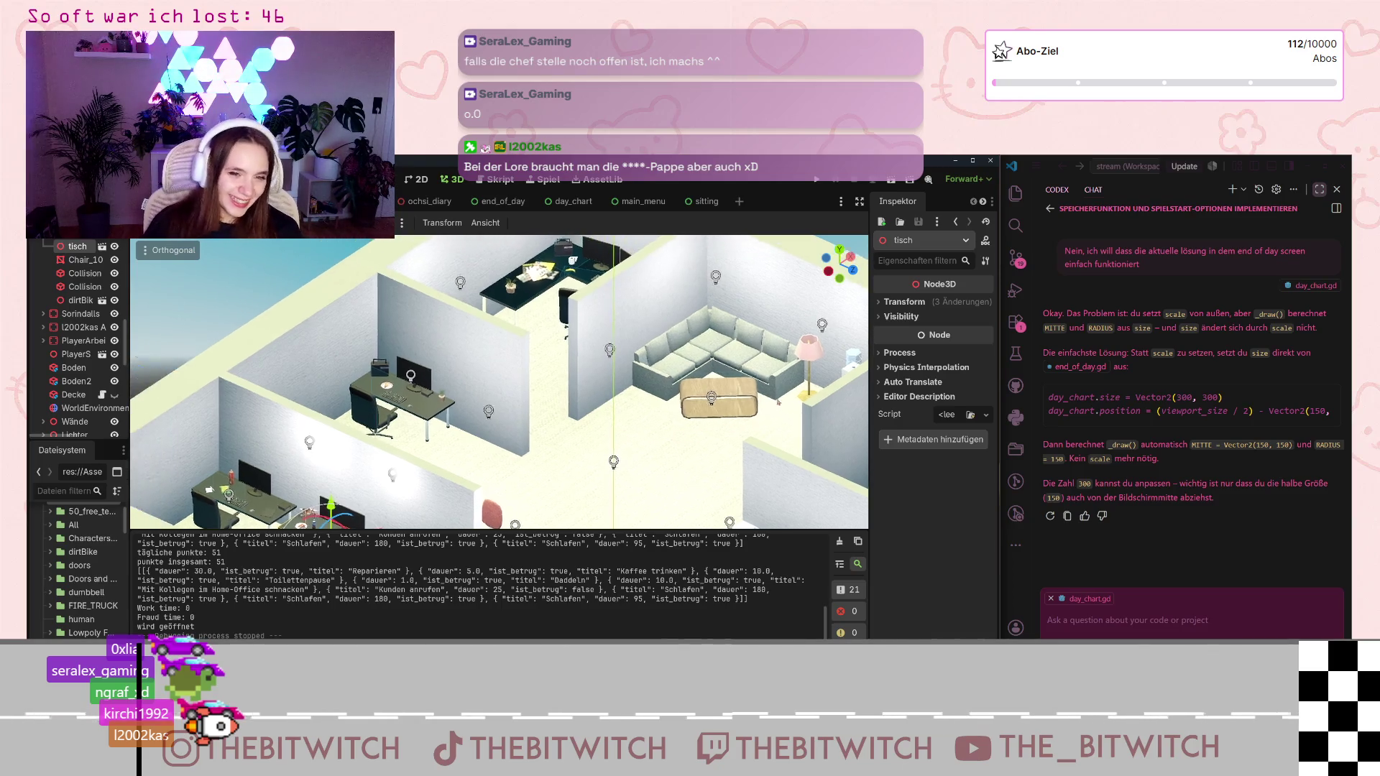
{"action": "key", "text": "KP_8"}
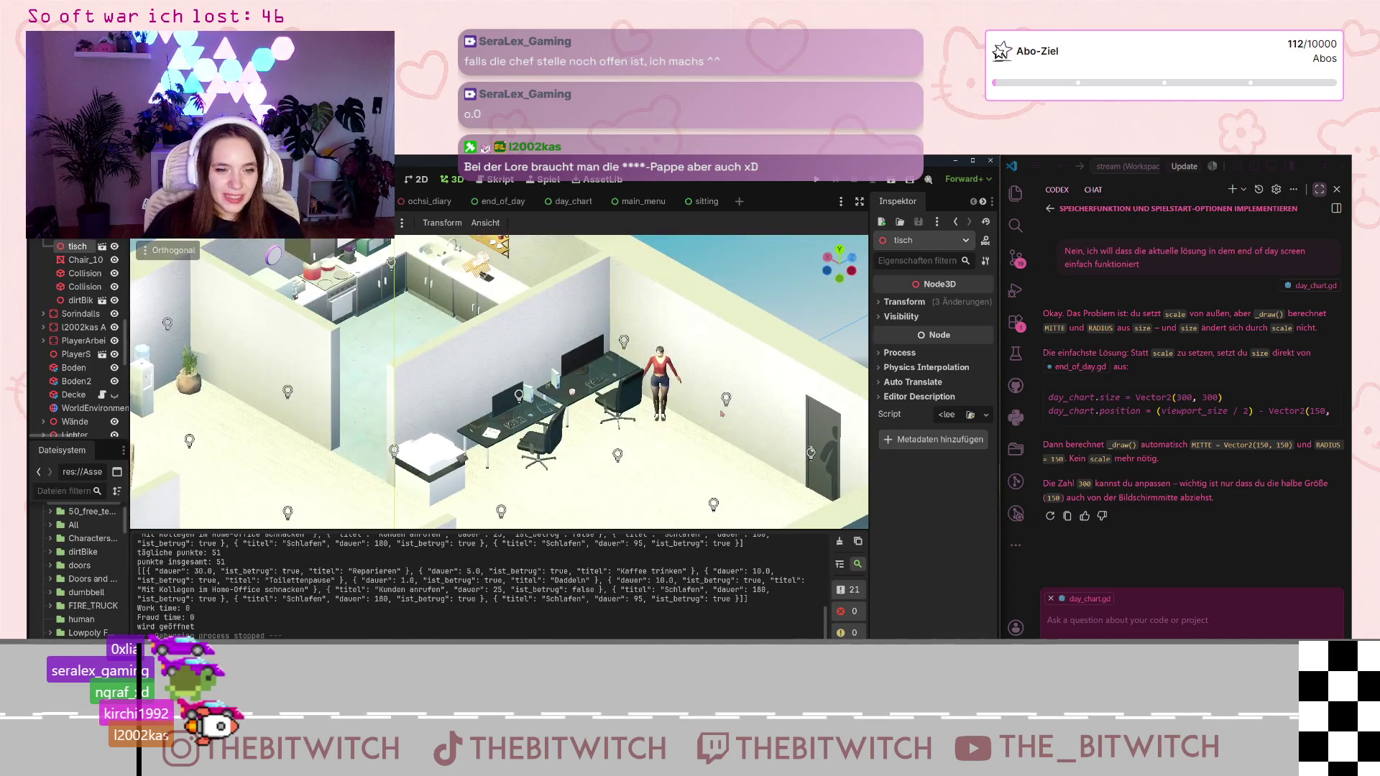
Look over the office desks from above in Godot, then return to Notion's Projektplan task board.
{"action": "key", "text": "f"}
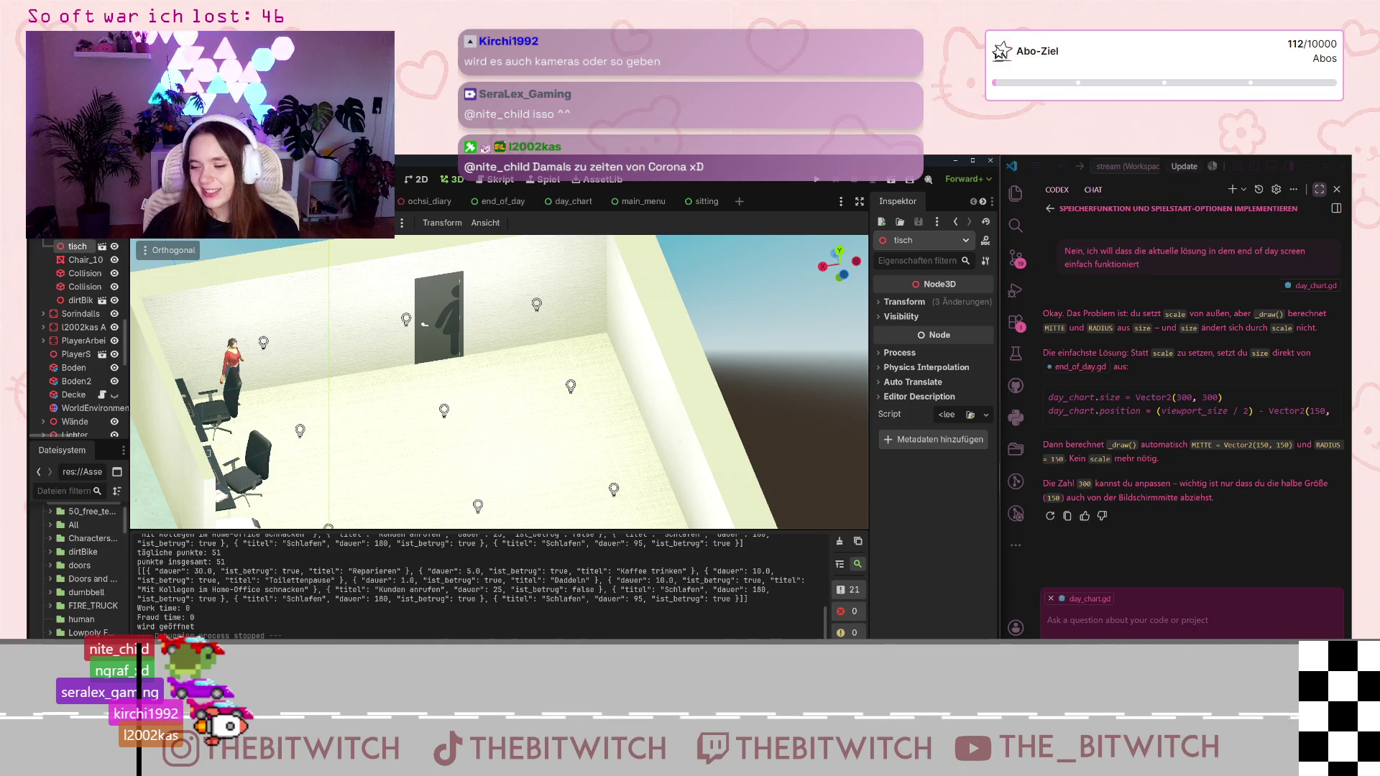
{"action": "left_click_drag", "start_coordinate": [431, 374], "coordinate": [373, 383]}
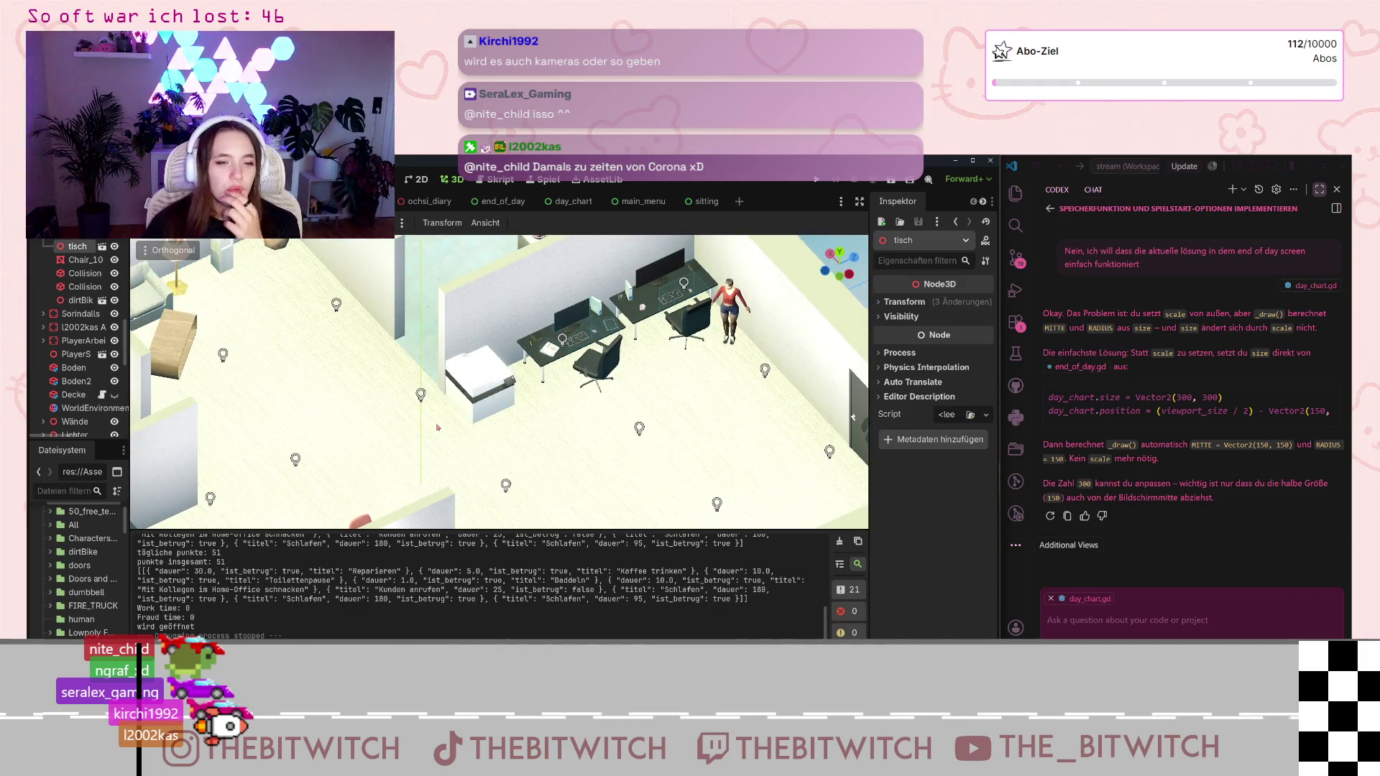
{"action": "left_click_drag", "start_coordinate": [523, 418], "coordinate": [630, 254]}
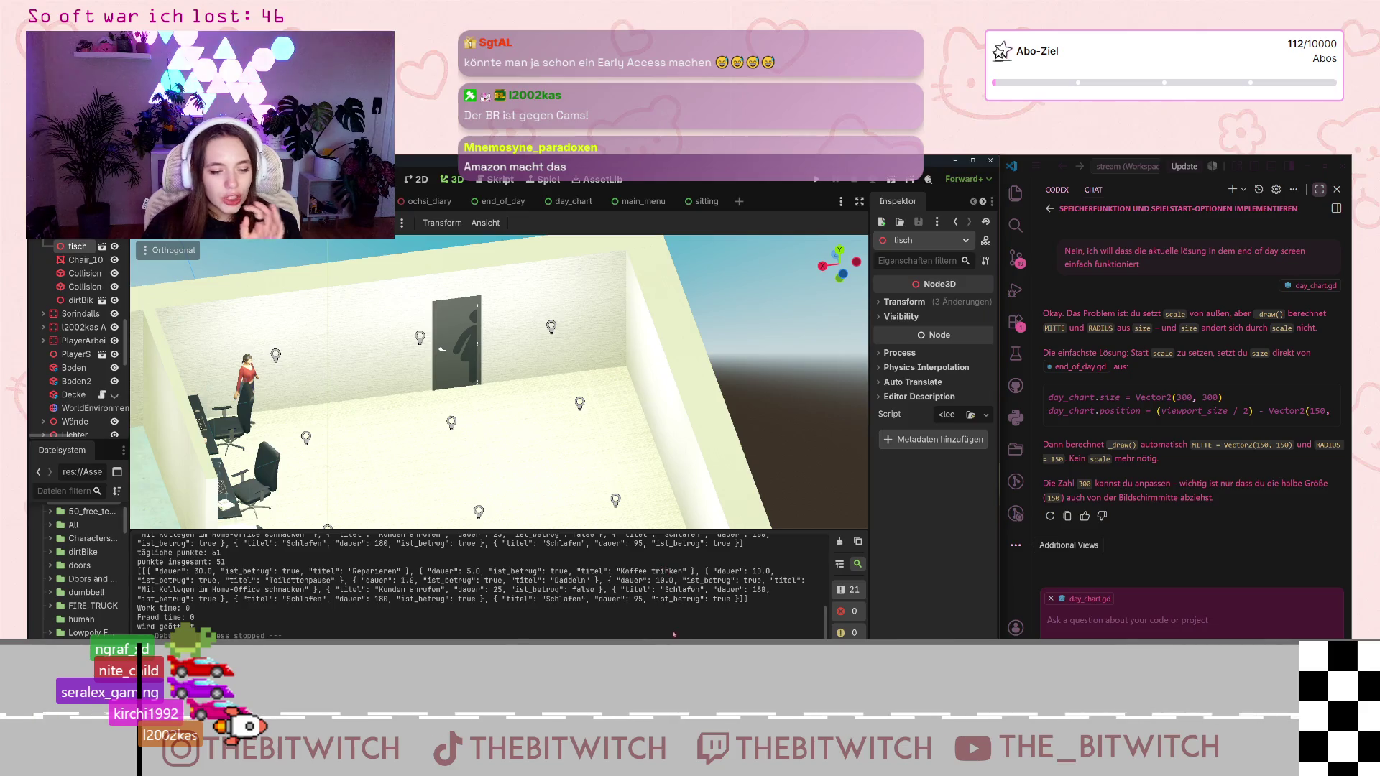
{"action": "key", "text": "alt+Tab"}
{"action": "scroll", "coordinate": [748, 498], "scroll_direction": "down", "scroll_amount": 5}
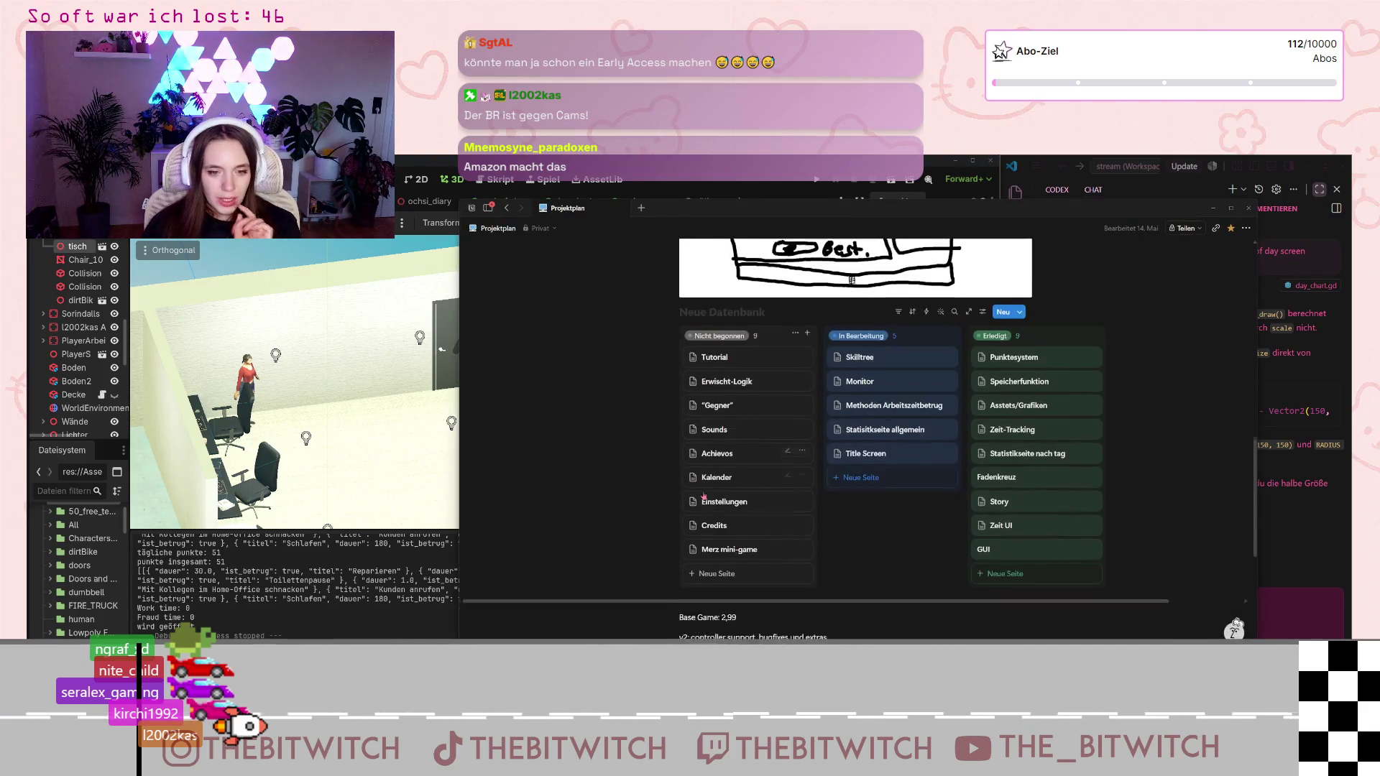
Add a v2 difficulty line: cameras, with time fraud possible only when they look away.
{"action": "key", "text": "Return"}
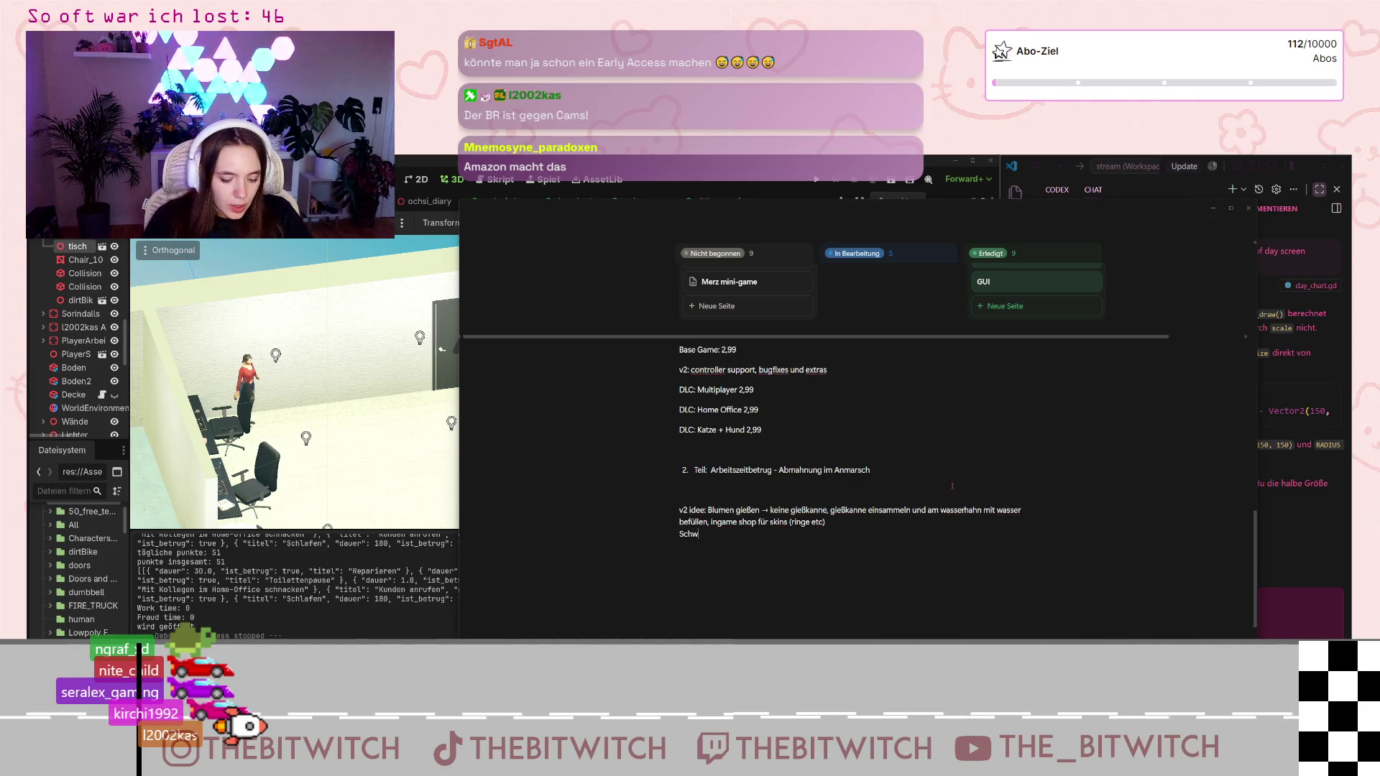
{"action": "type", "text": "ierigkeit erhöhen"}
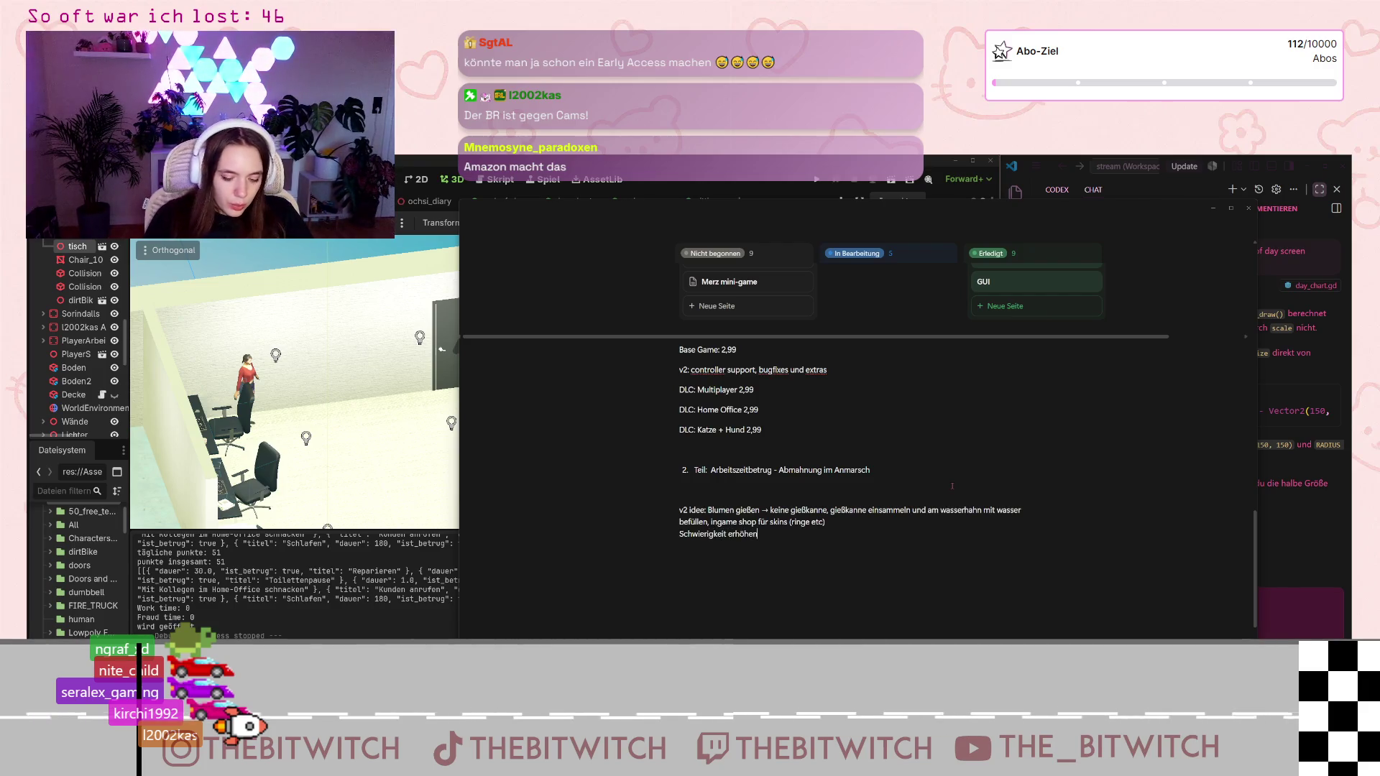
{"action": "type", "text": ": mit kameras (unten links sie"}
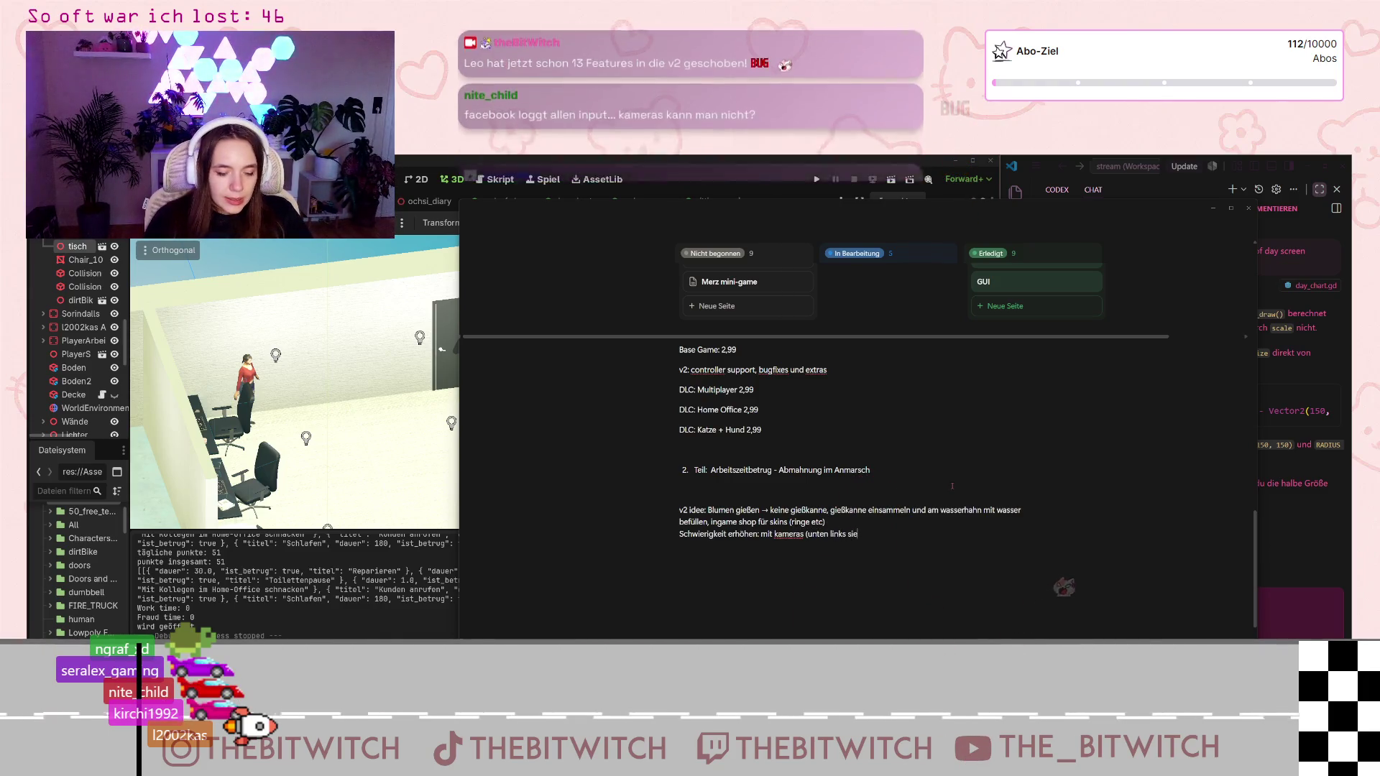
{"action": "type", "text": "ht man versch"}
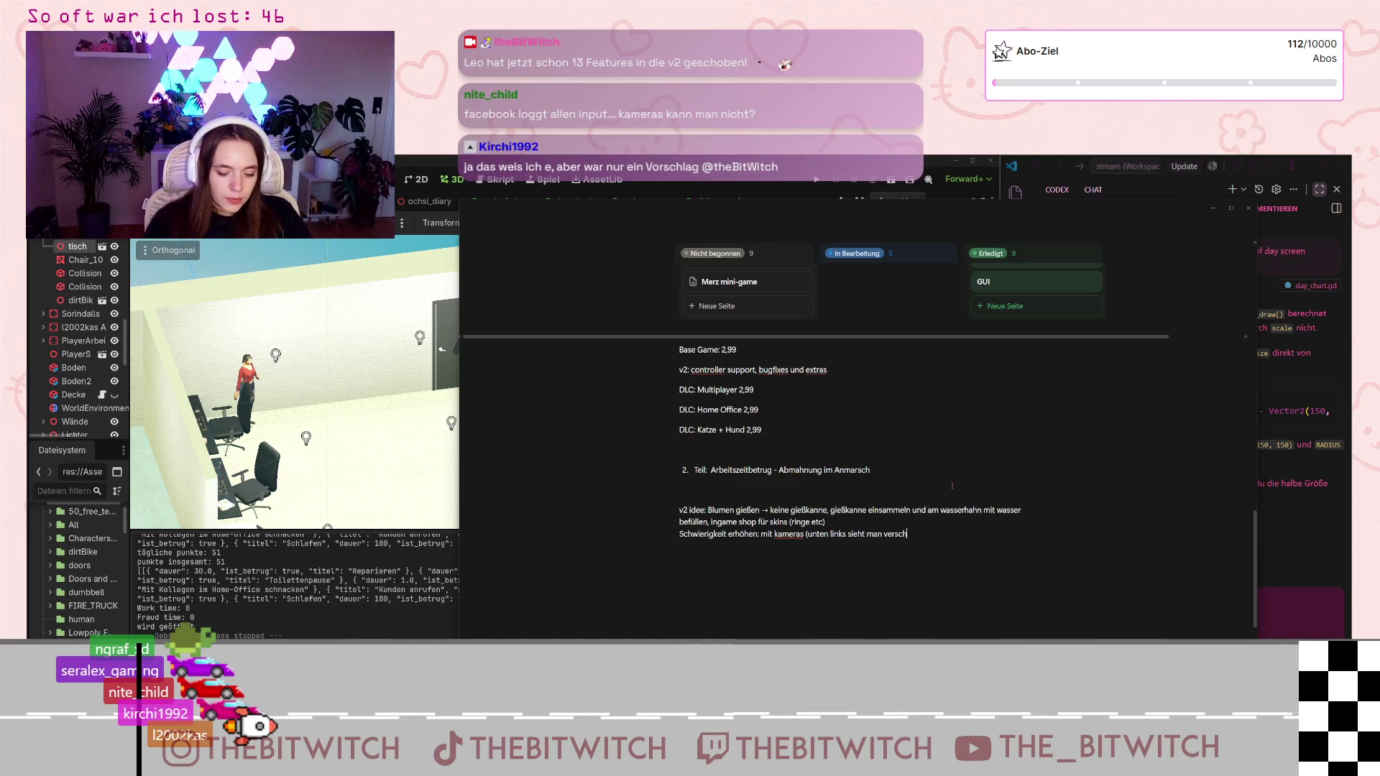
{"action": "type", "text": "e "}
{"action": "type", "text": "-winkel und"}
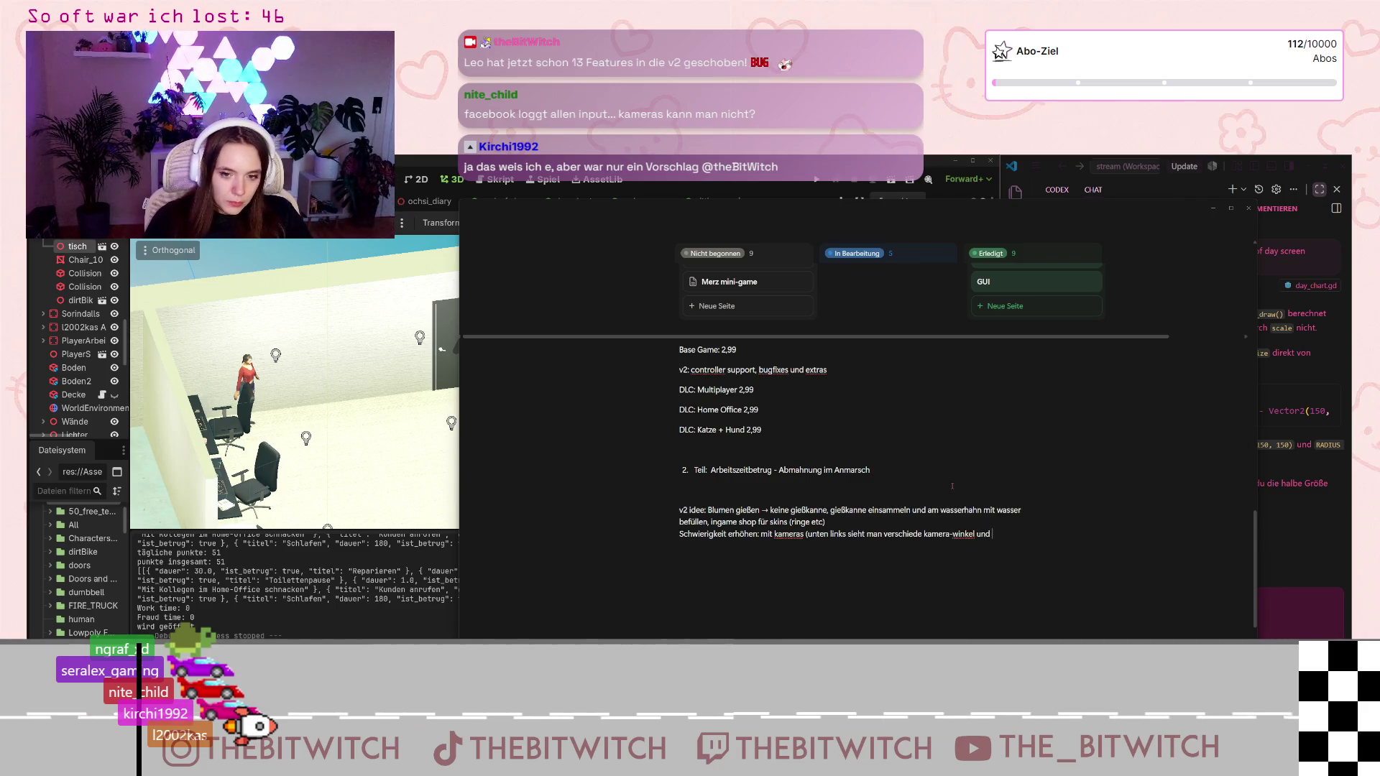
{"action": "type", "text": "nn nur"}
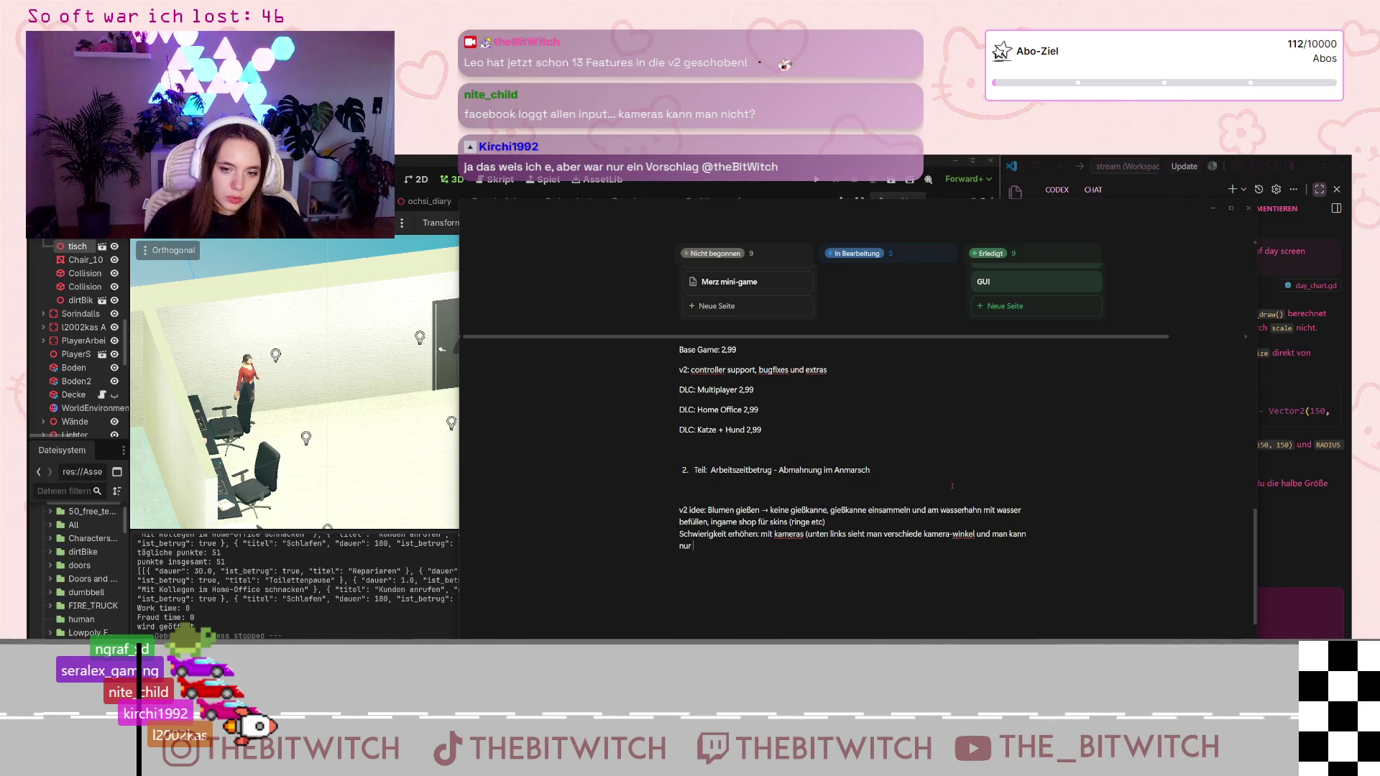
{"action": "type", "text": "en"}
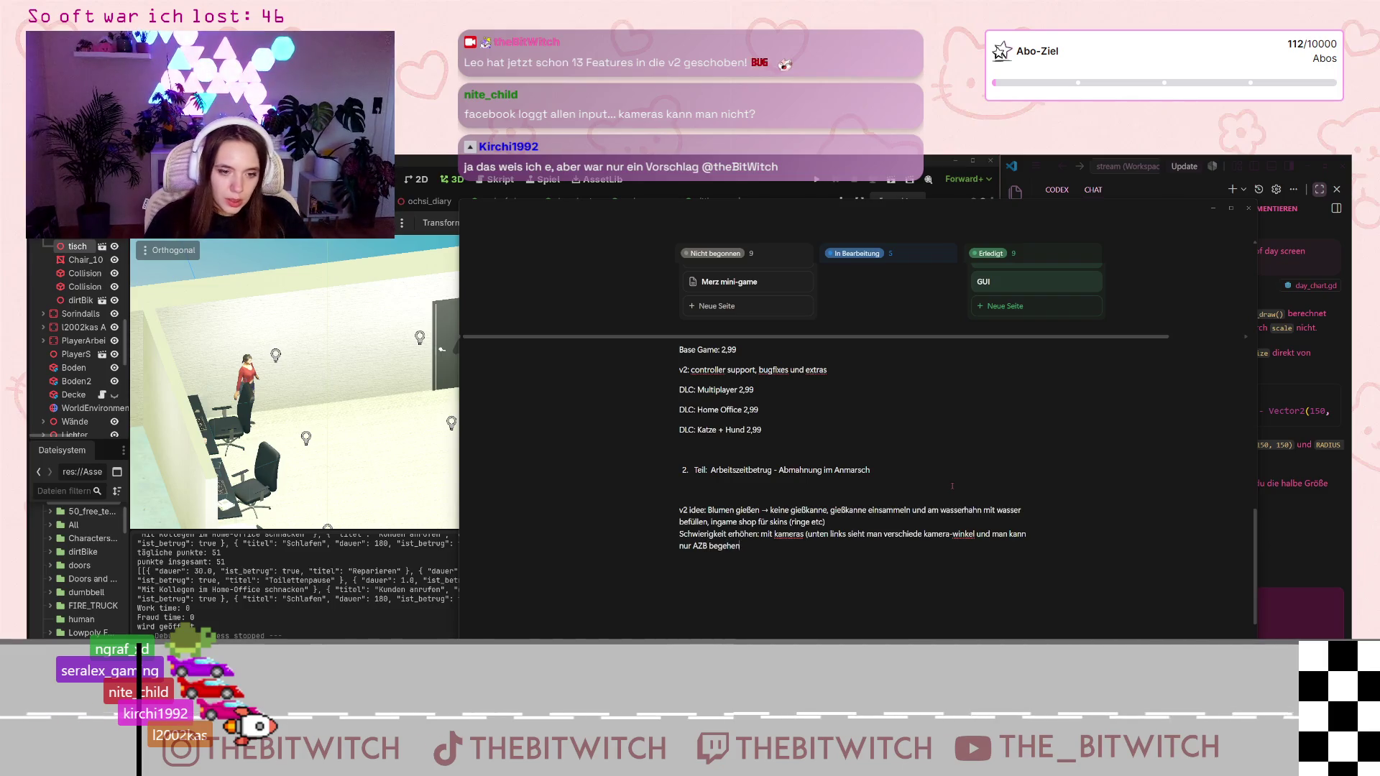
{"action": "type", "text": "n K"}
{"action": "type", "text": "a wegzeigen"}
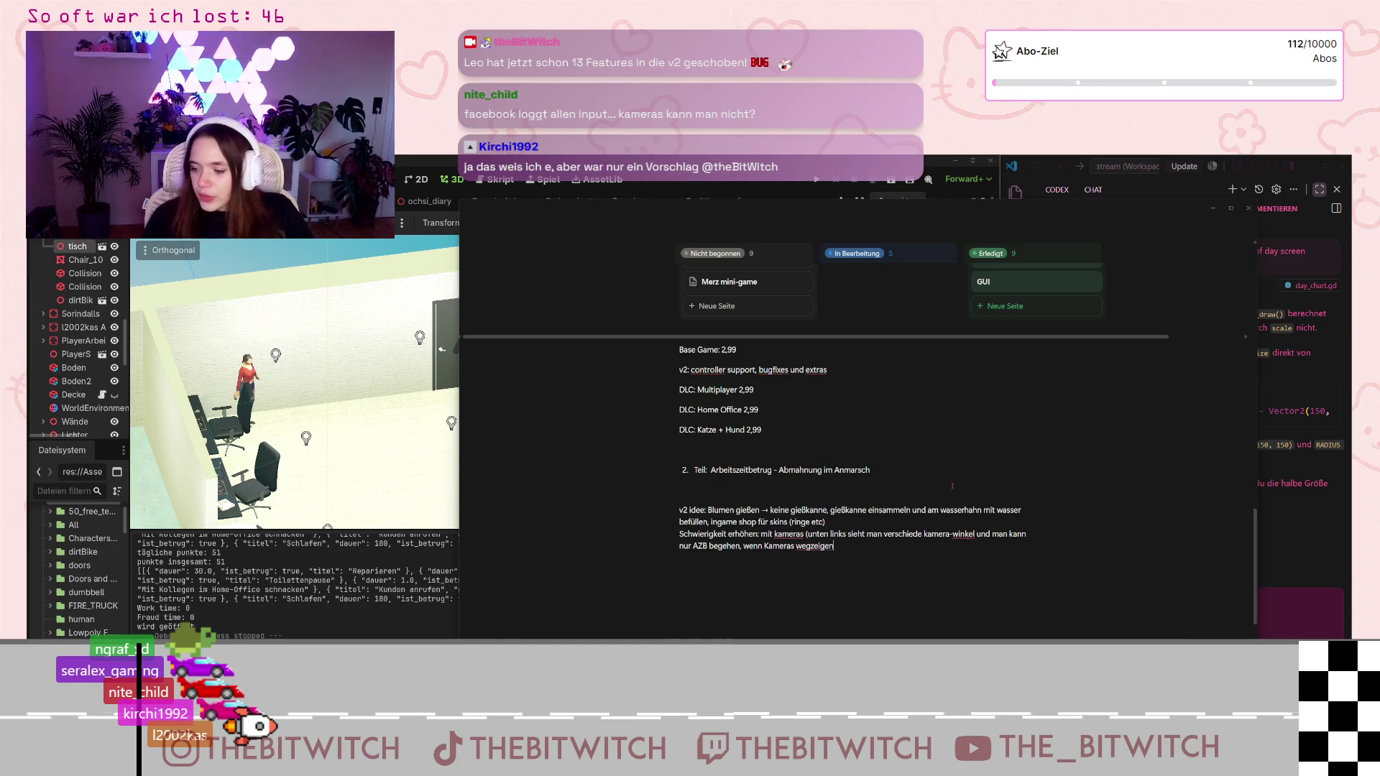
{"action": "type", "text": ")"}
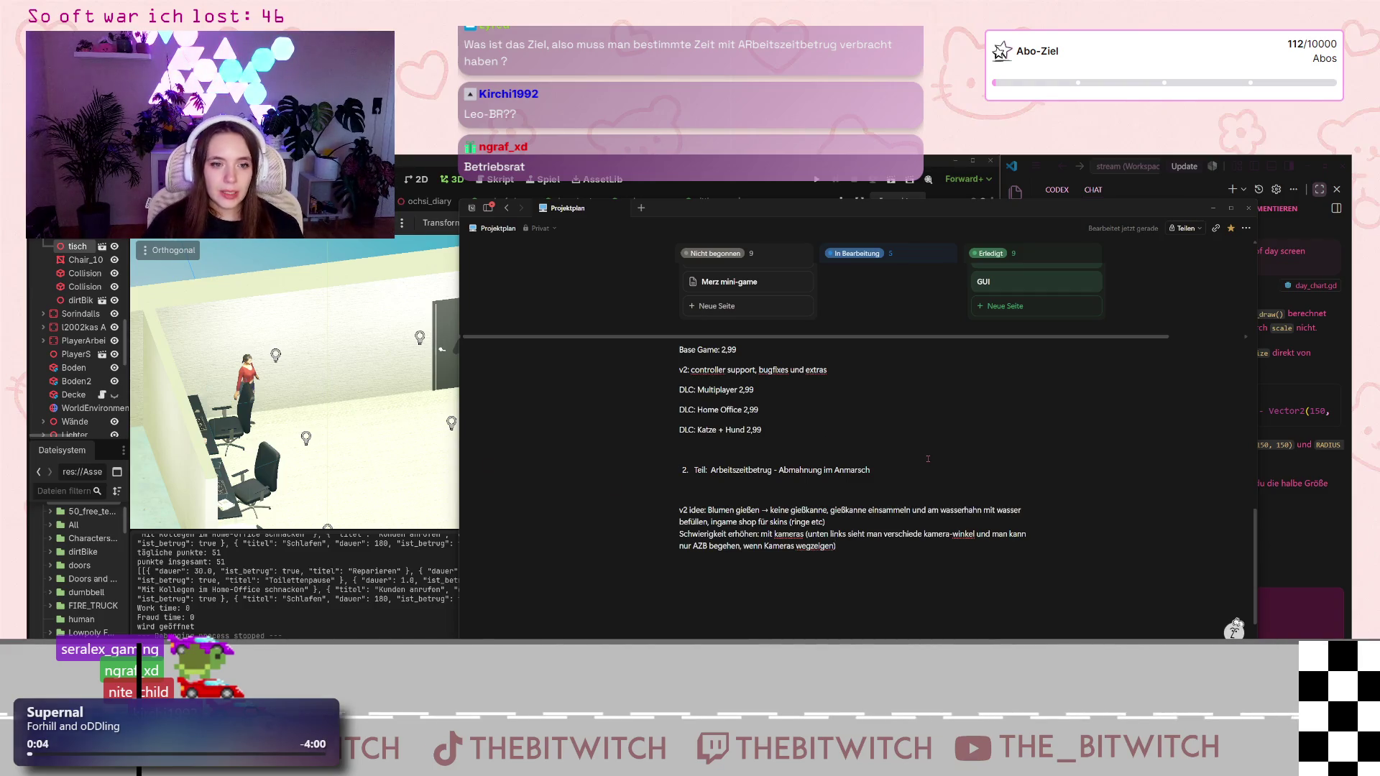
{"action": "scroll", "coordinate": [928, 458], "scroll_direction": "up", "scroll_amount": 4}
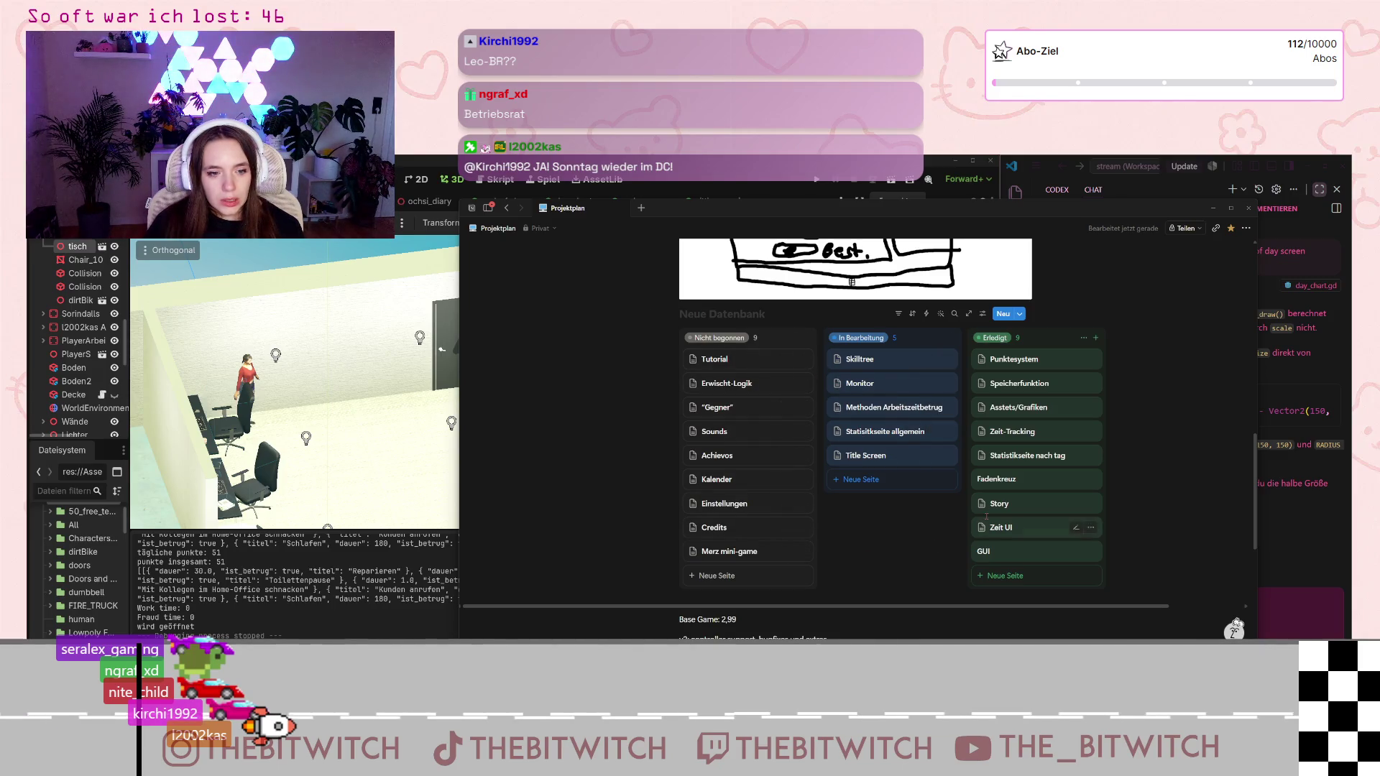
{"action": "left_click", "coordinate": [1049, 506]}
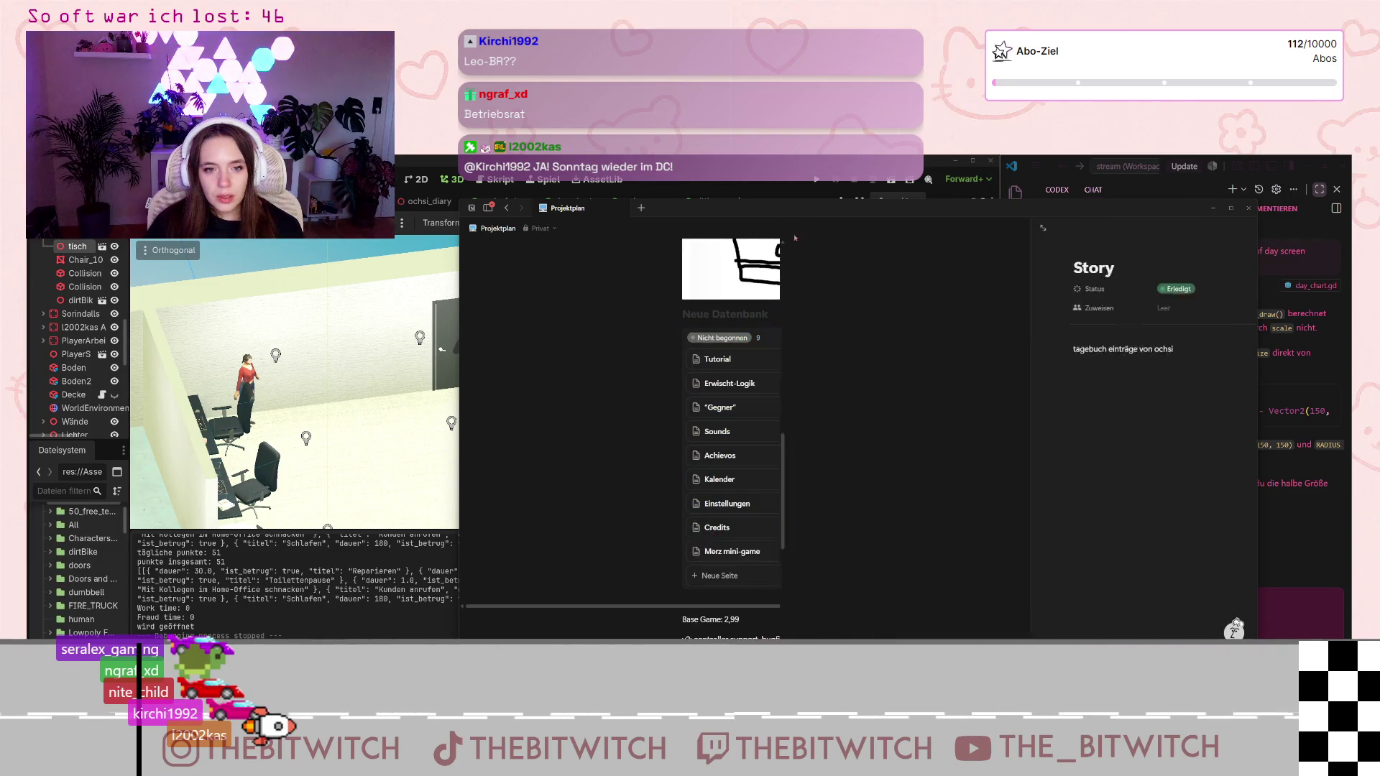
{"action": "left_click", "coordinate": [795, 238]}
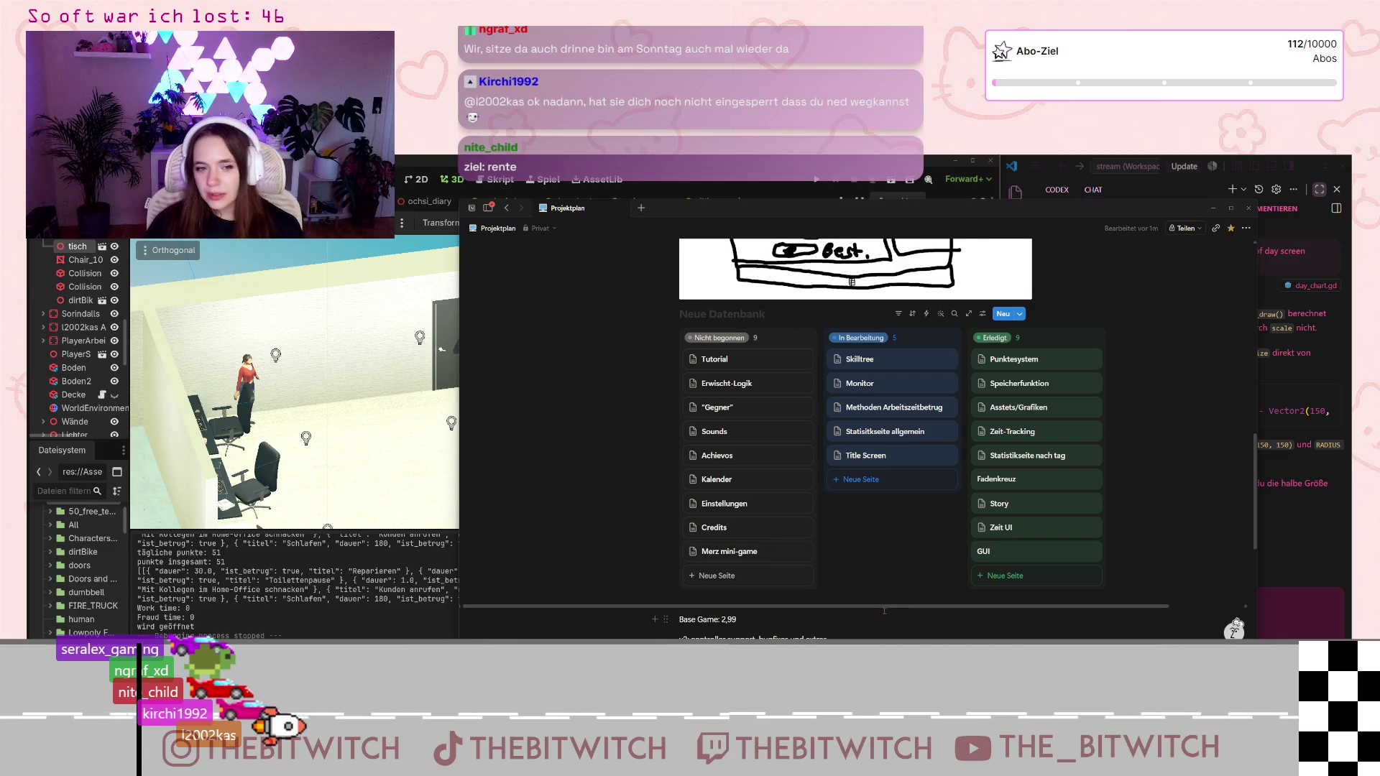
{"action": "left_click", "coordinate": [869, 480]}
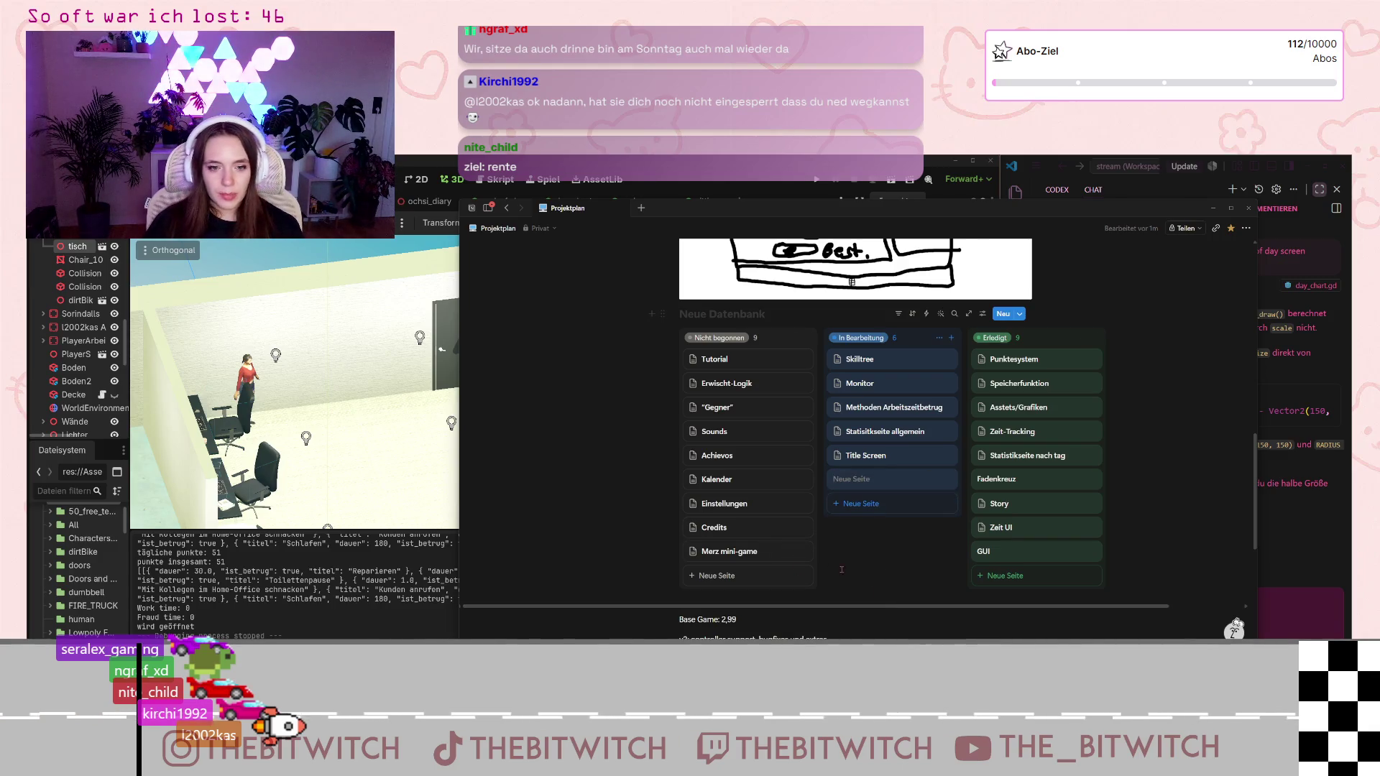
Create a 'Story verfollständigen (Ziel des Spiels)' card in the Nicht begonnen column.
{"action": "left_click", "coordinate": [717, 576]}
{"action": "type", "text": "Sot"}
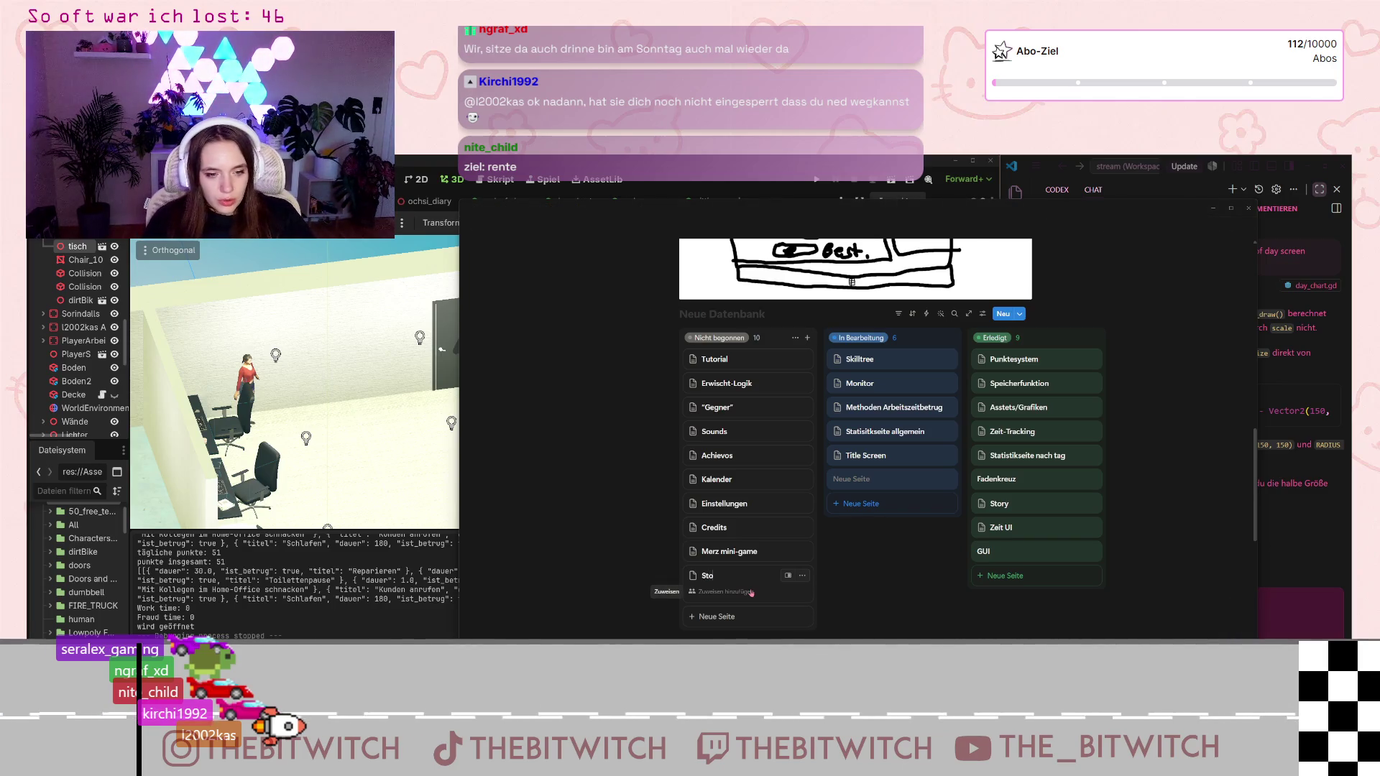
{"action": "key", "text": "BackSpace"}
{"action": "key", "text": "BackSpace"}
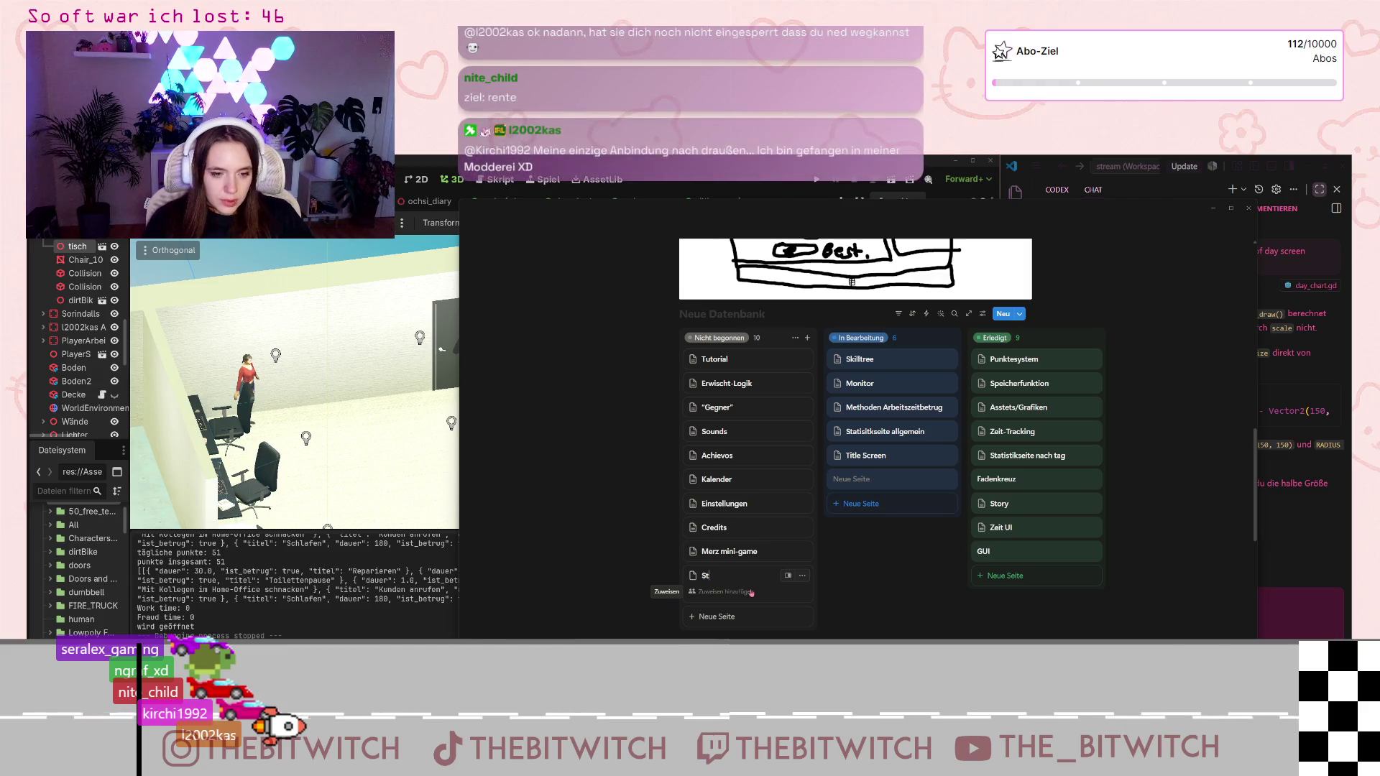
{"action": "type", "text": "verfoll"}
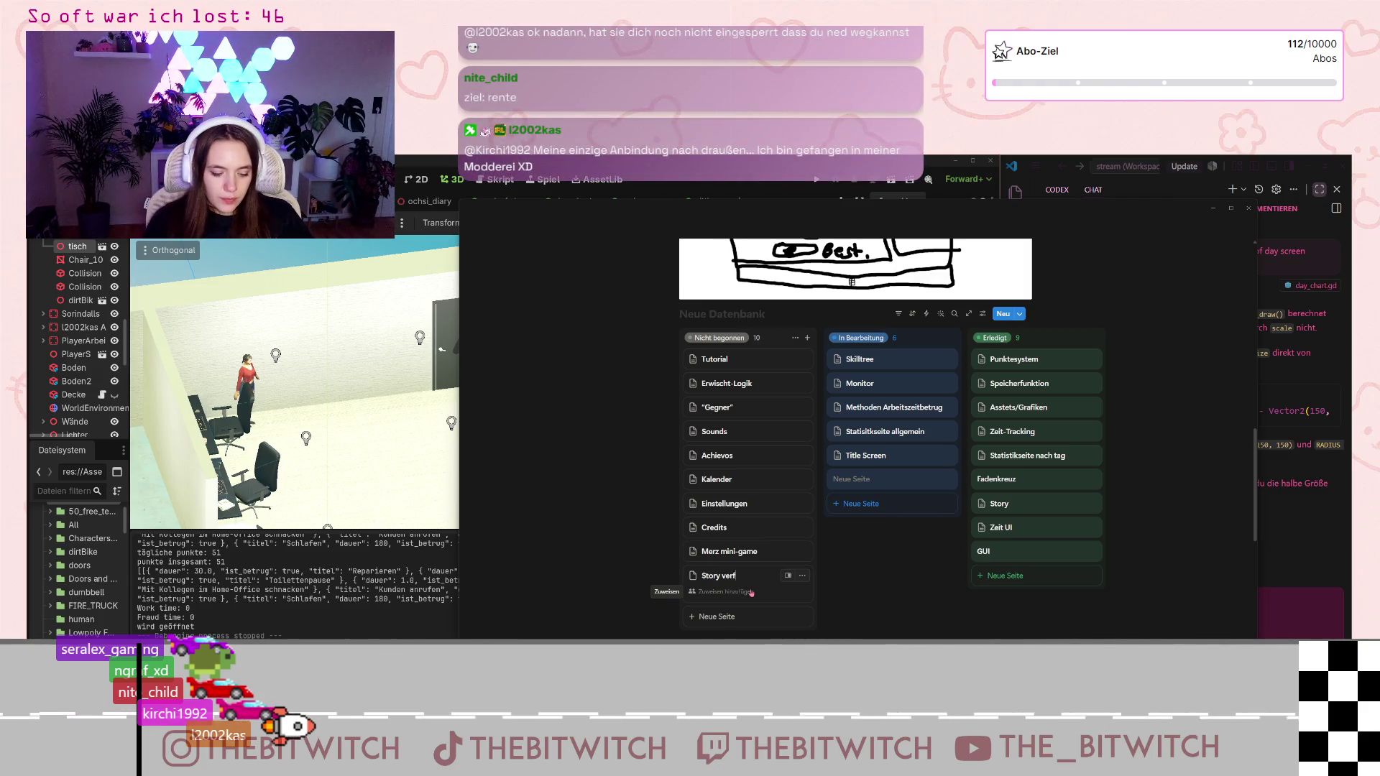
{"action": "type", "text": "ständigen (Ziel des "}
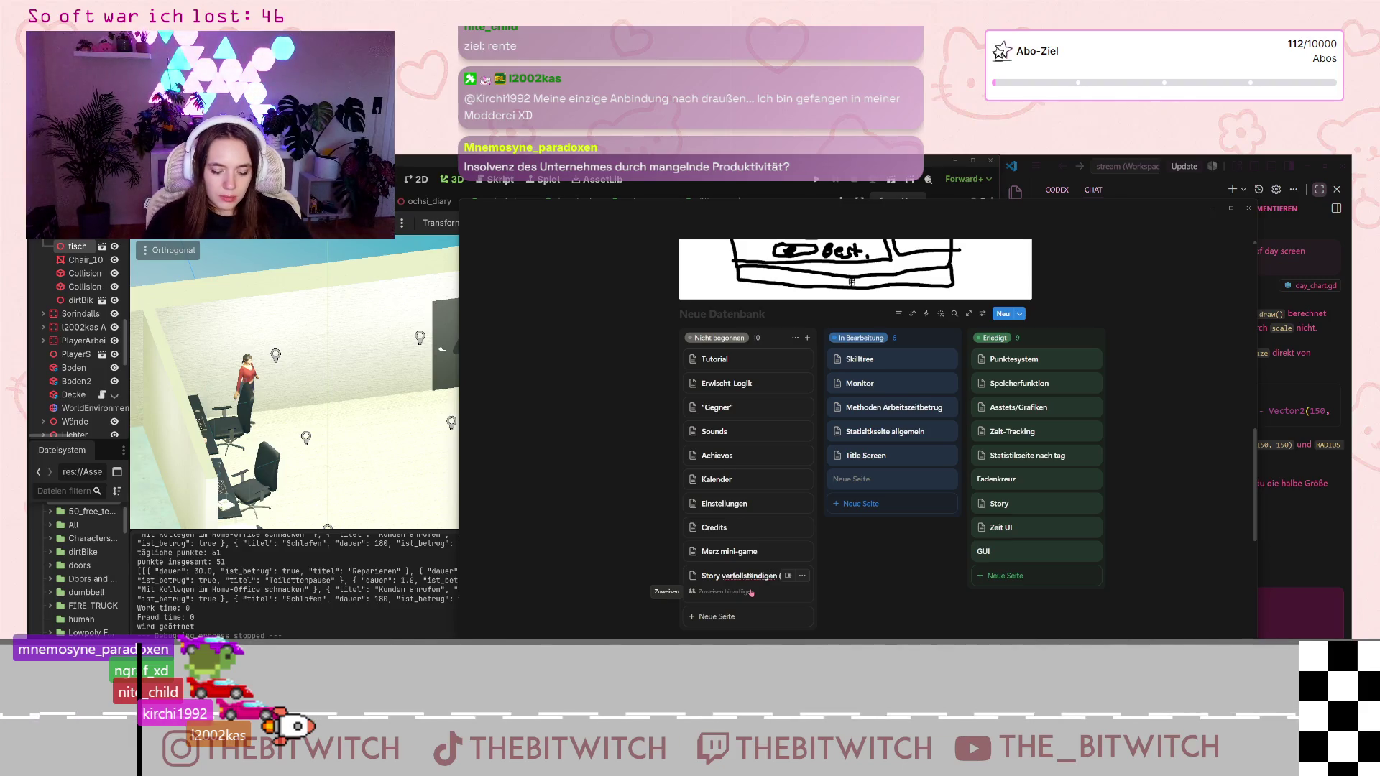
{"action": "type", "text": "Spiels)"}
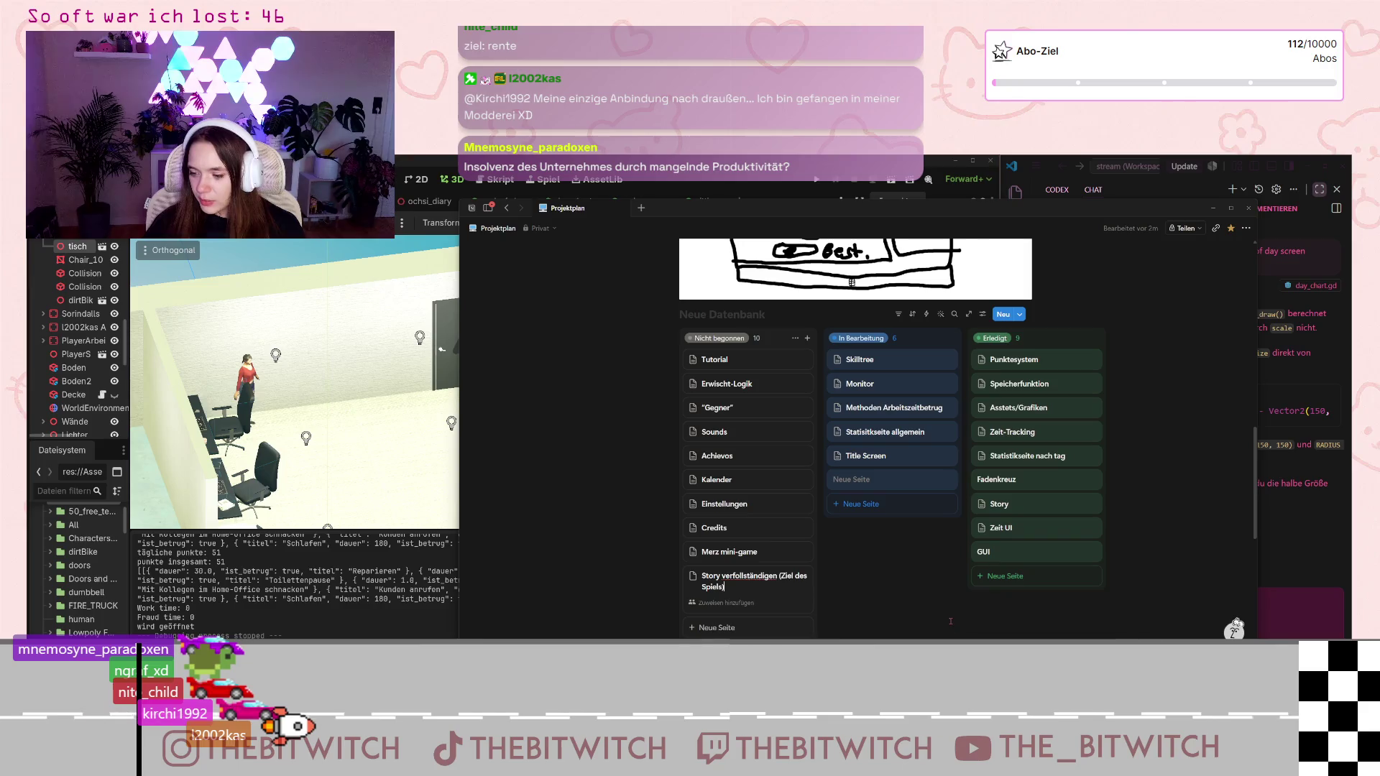
{"action": "left_click", "coordinate": [950, 621]}
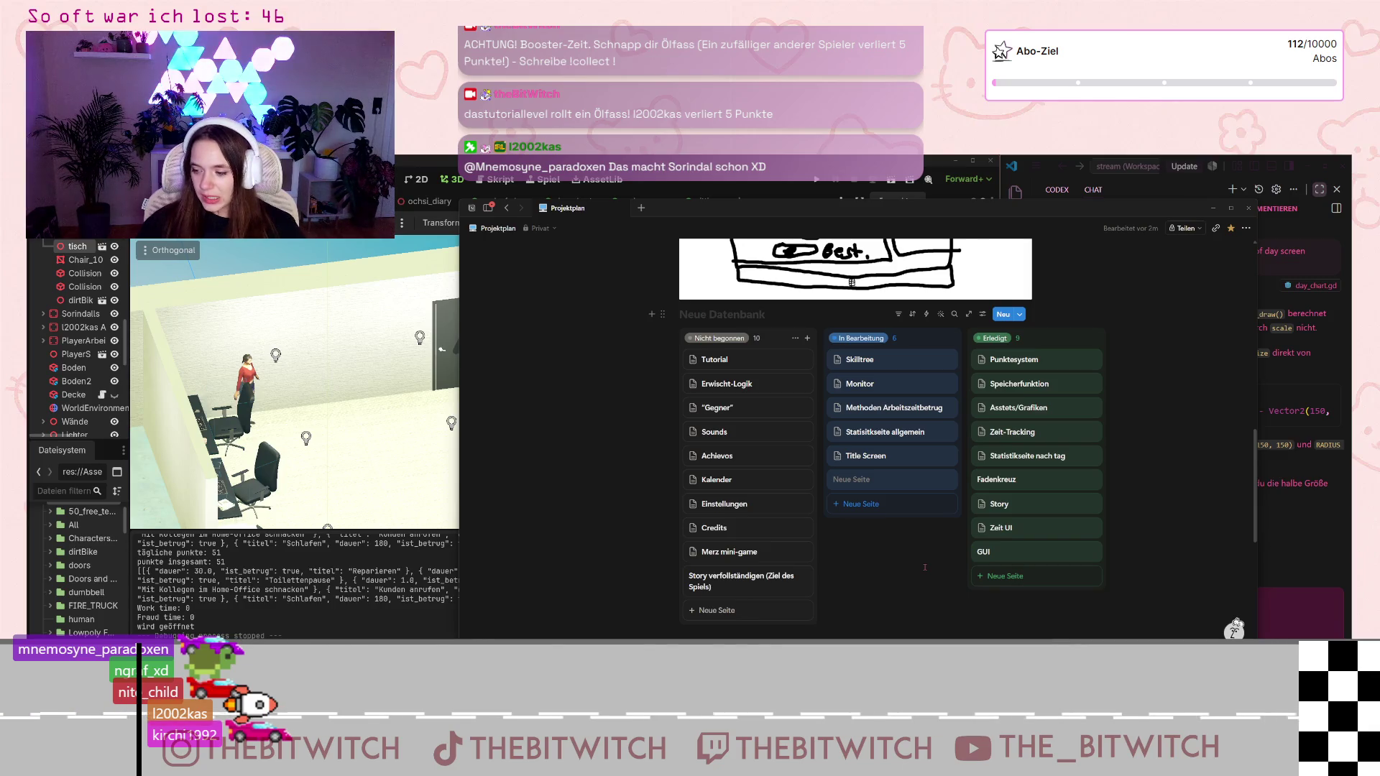
Open the new card and write 'Story:' then 'Man hast das Unternehmen und möchte es Insolvent werden lassen.'.
{"action": "left_click", "coordinate": [760, 586]}
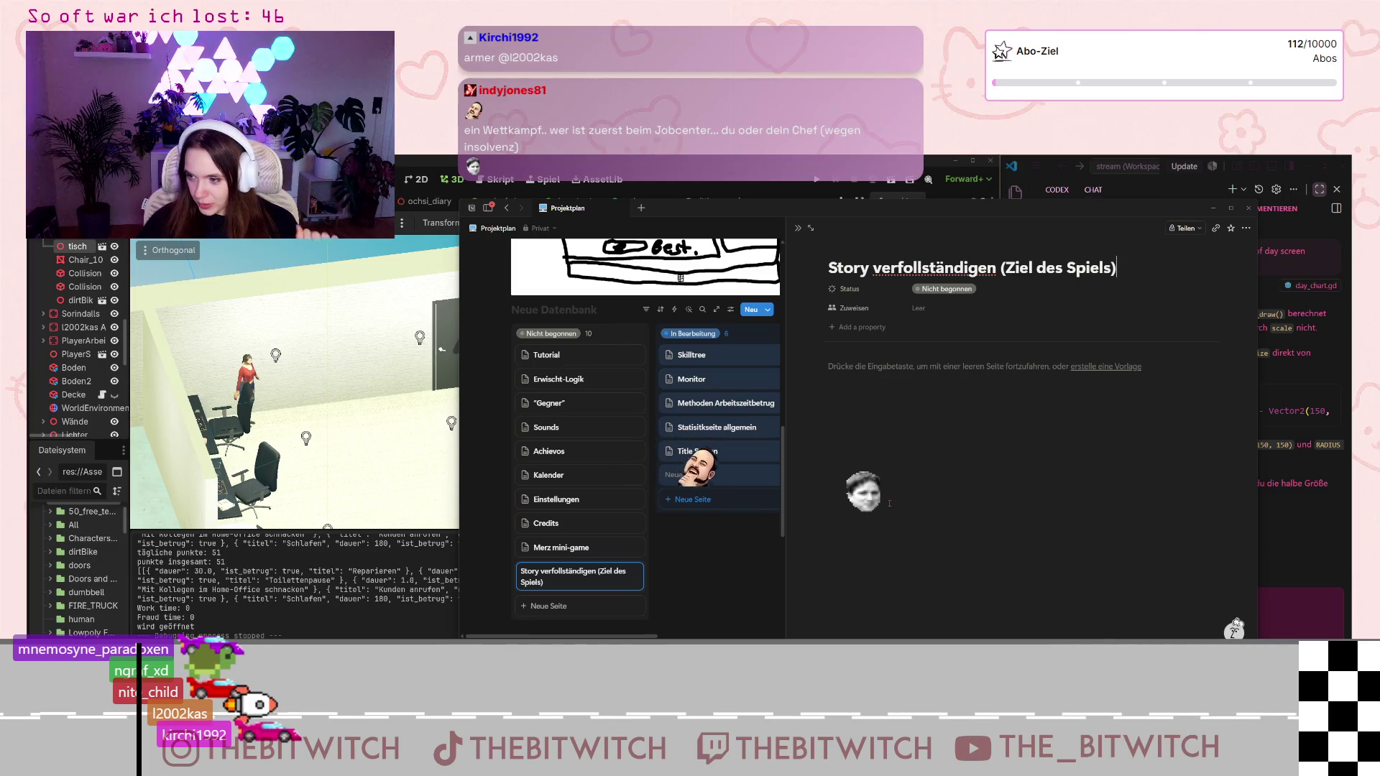
{"action": "left_click", "coordinate": [879, 347]}
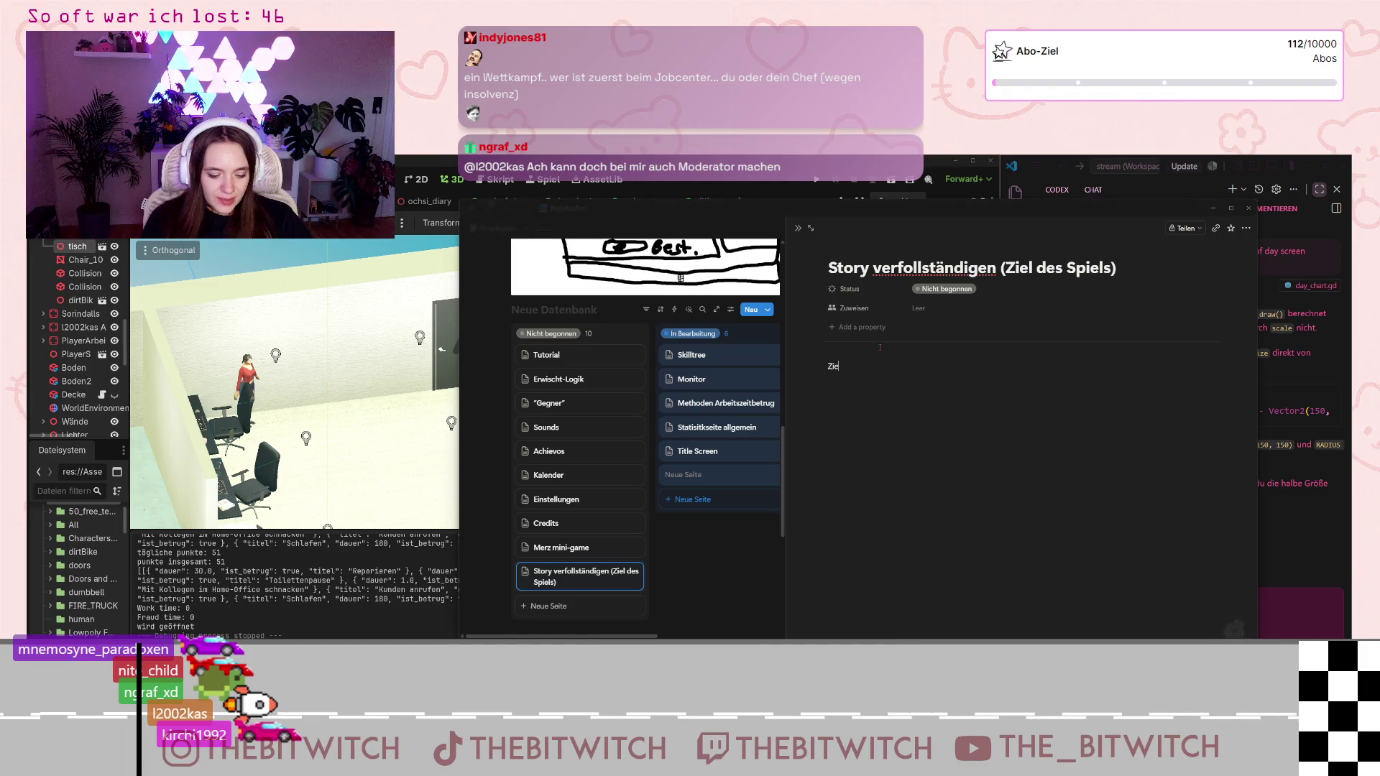
{"action": "type", "text": "Story:"}
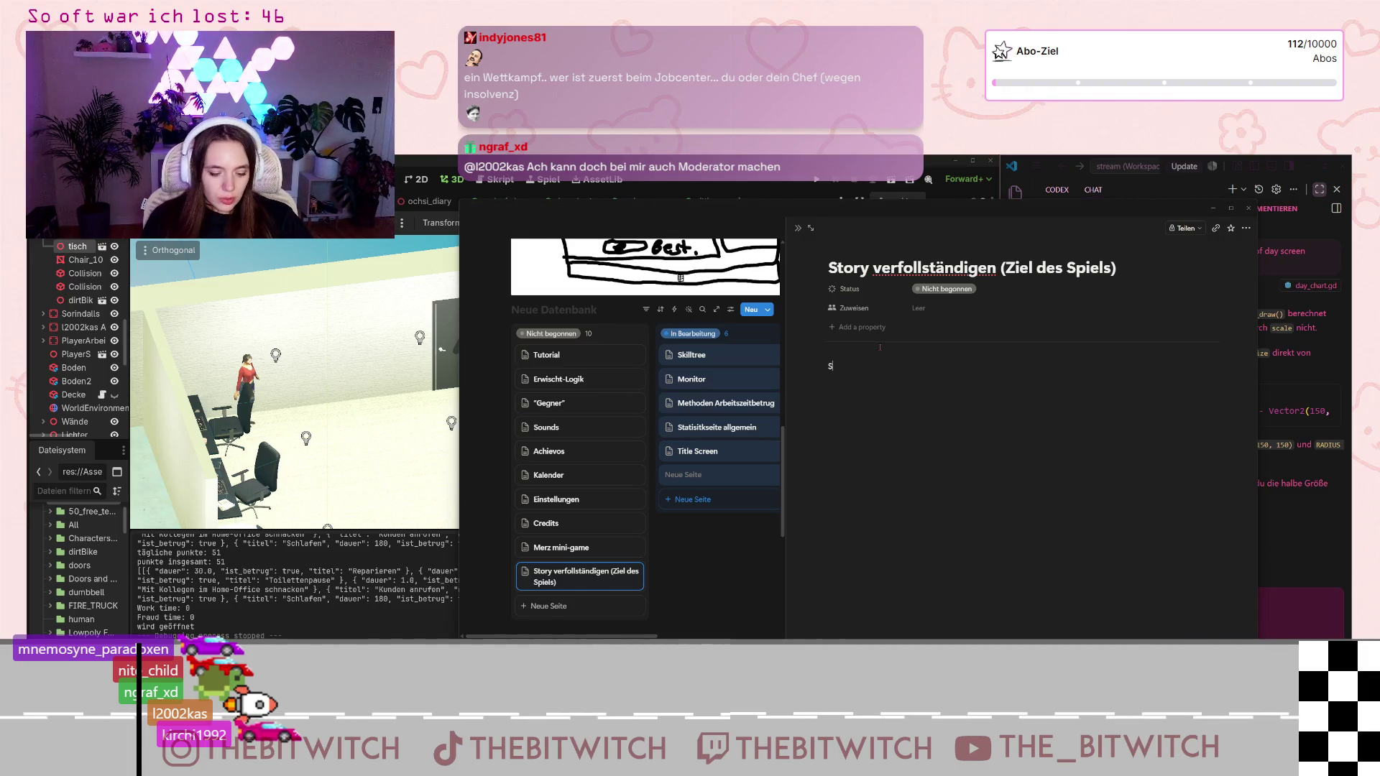
{"action": "key", "text": "Return"}
{"action": "type", "text": "Man hast das "}
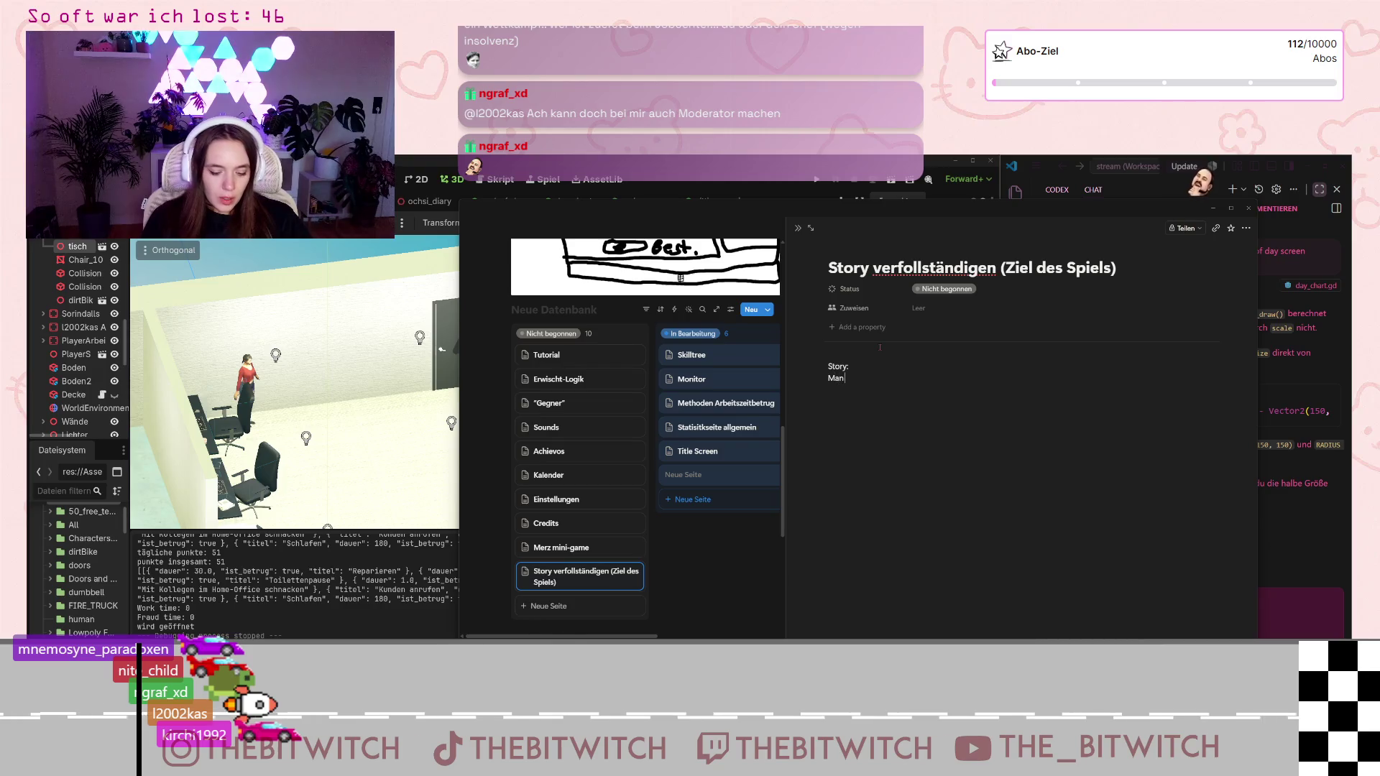
{"action": "type", "text": "Unterneh"}
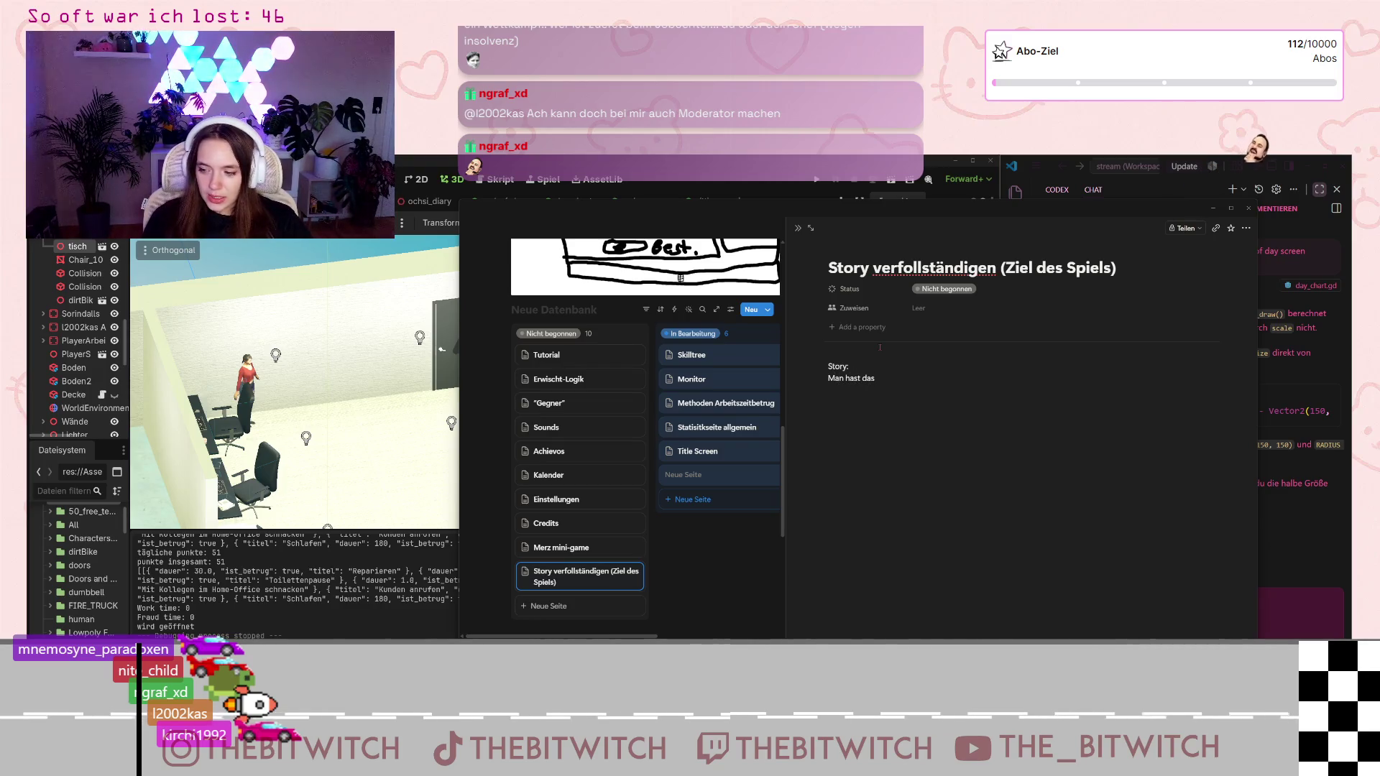
{"action": "type", "text": "men und mn"}
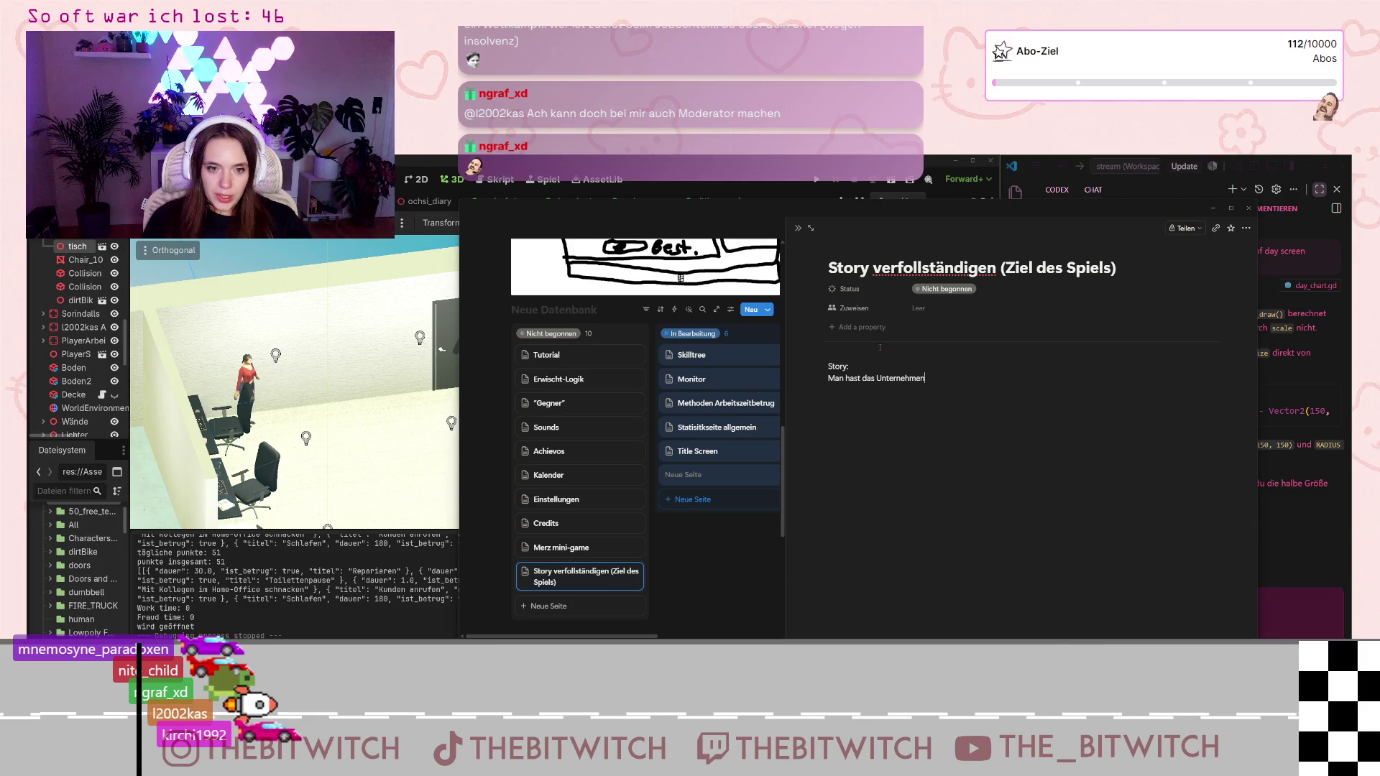
{"action": "key", "text": "BackSpace"}
{"action": "type", "text": "öchte es In"}
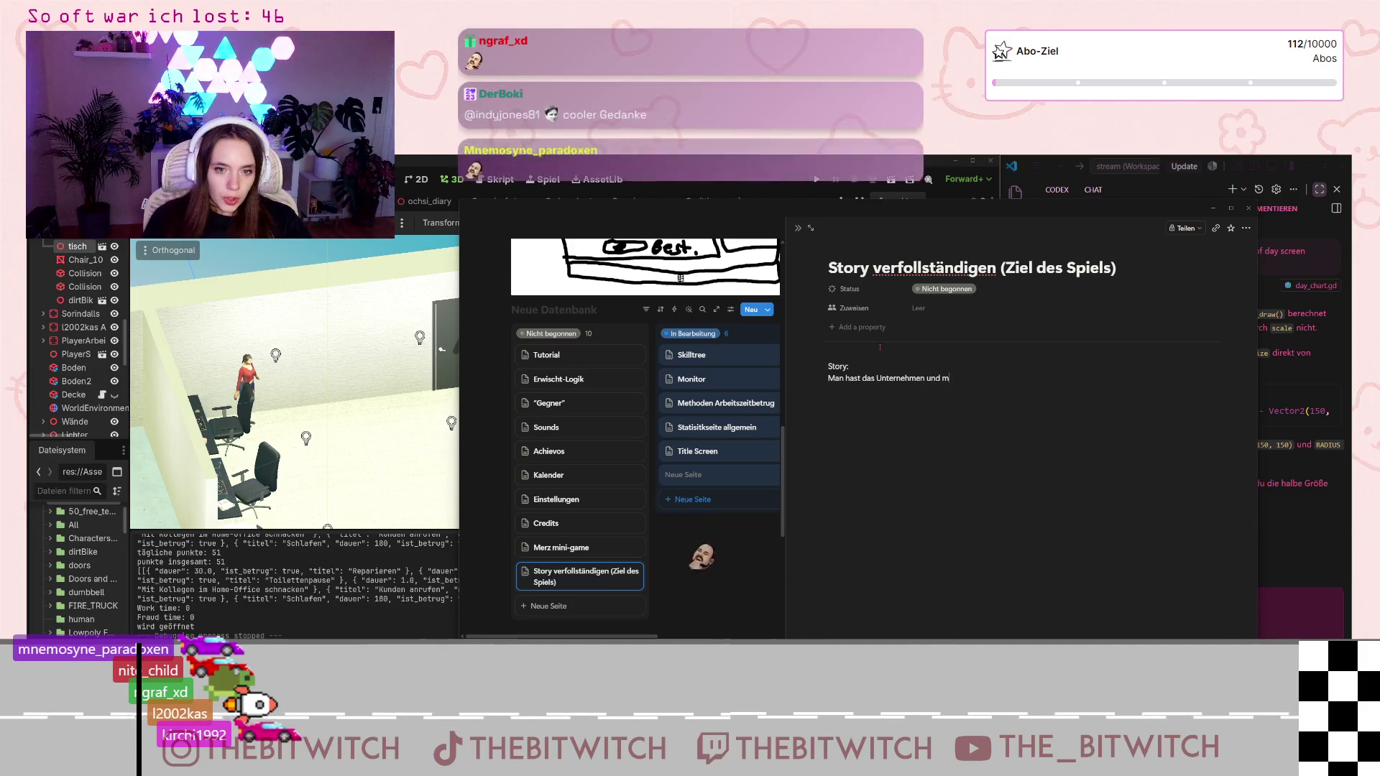
{"action": "type", "text": "solvent"}
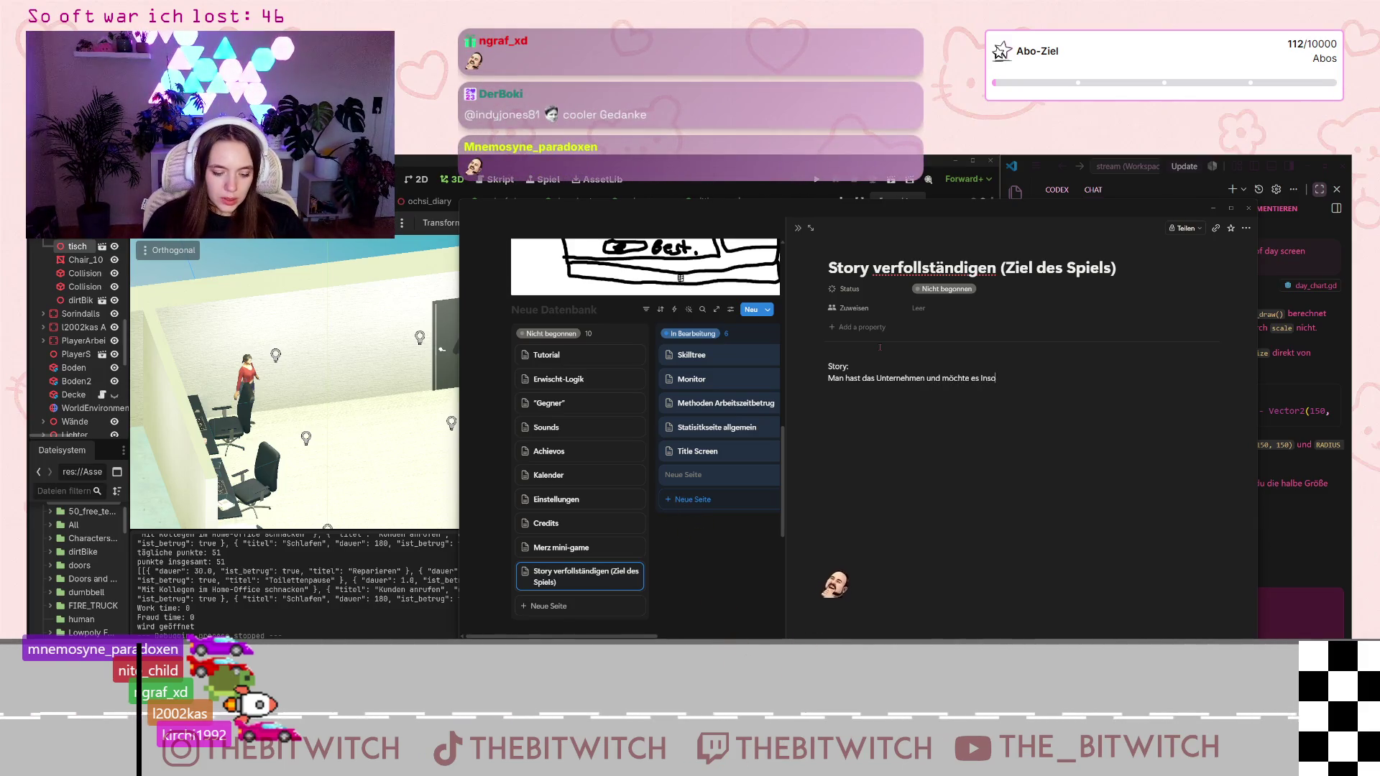
{"action": "type", "text": " werd"}
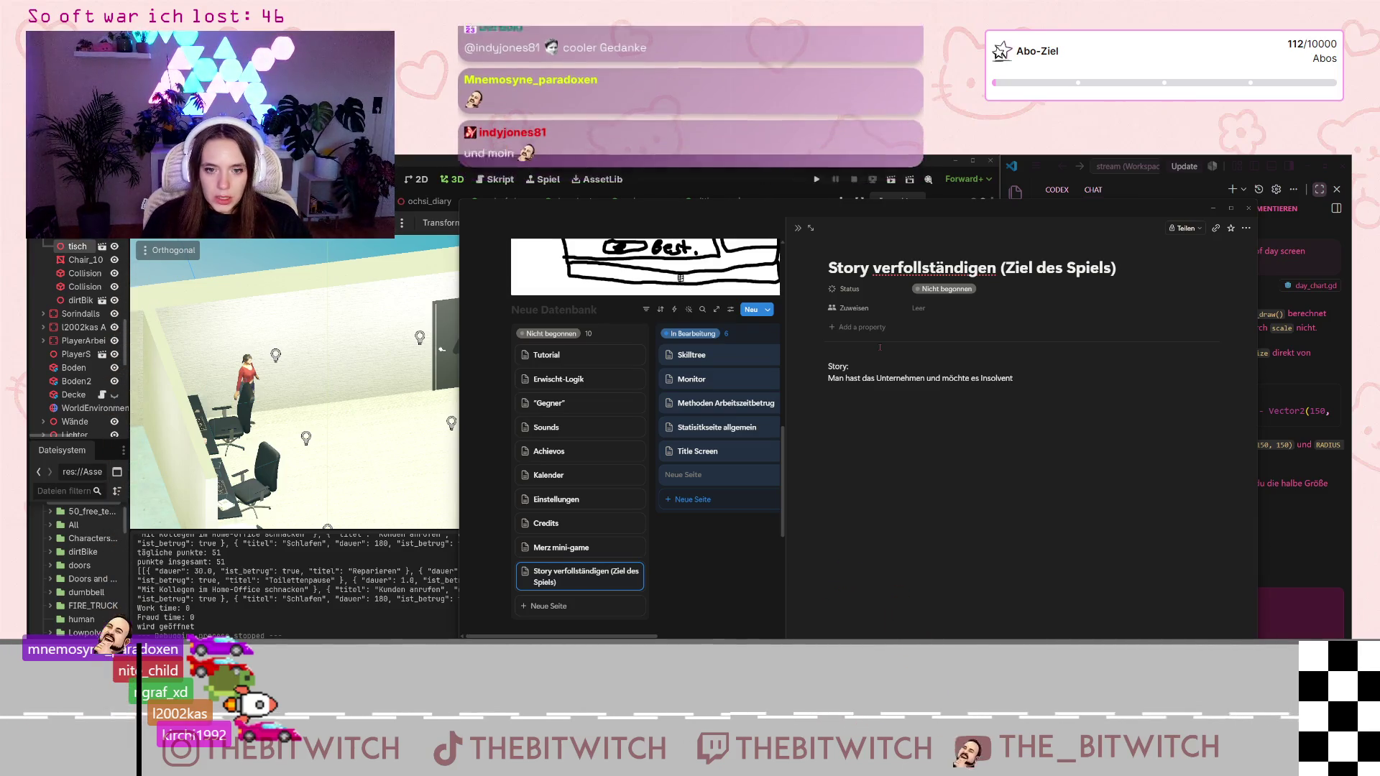
{"action": "type", "text": "en lassen."}
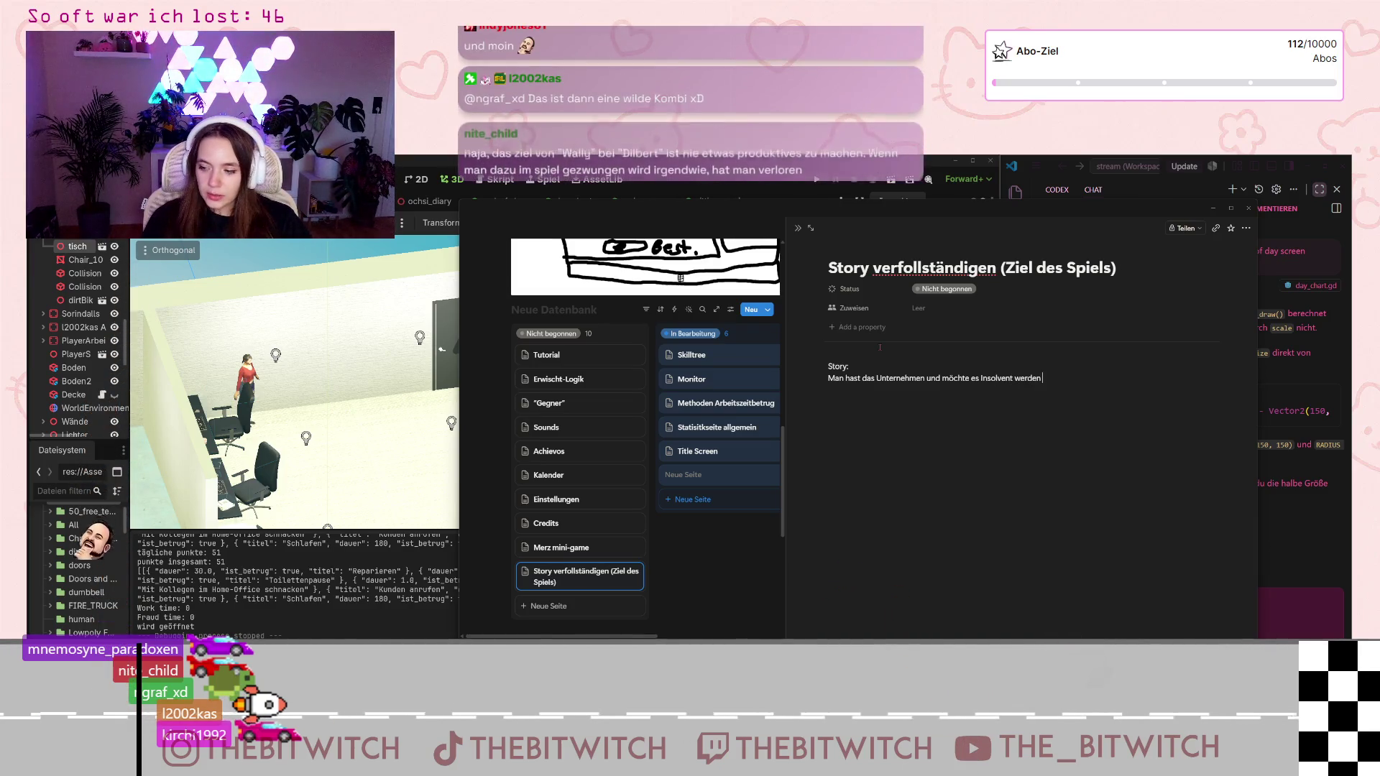
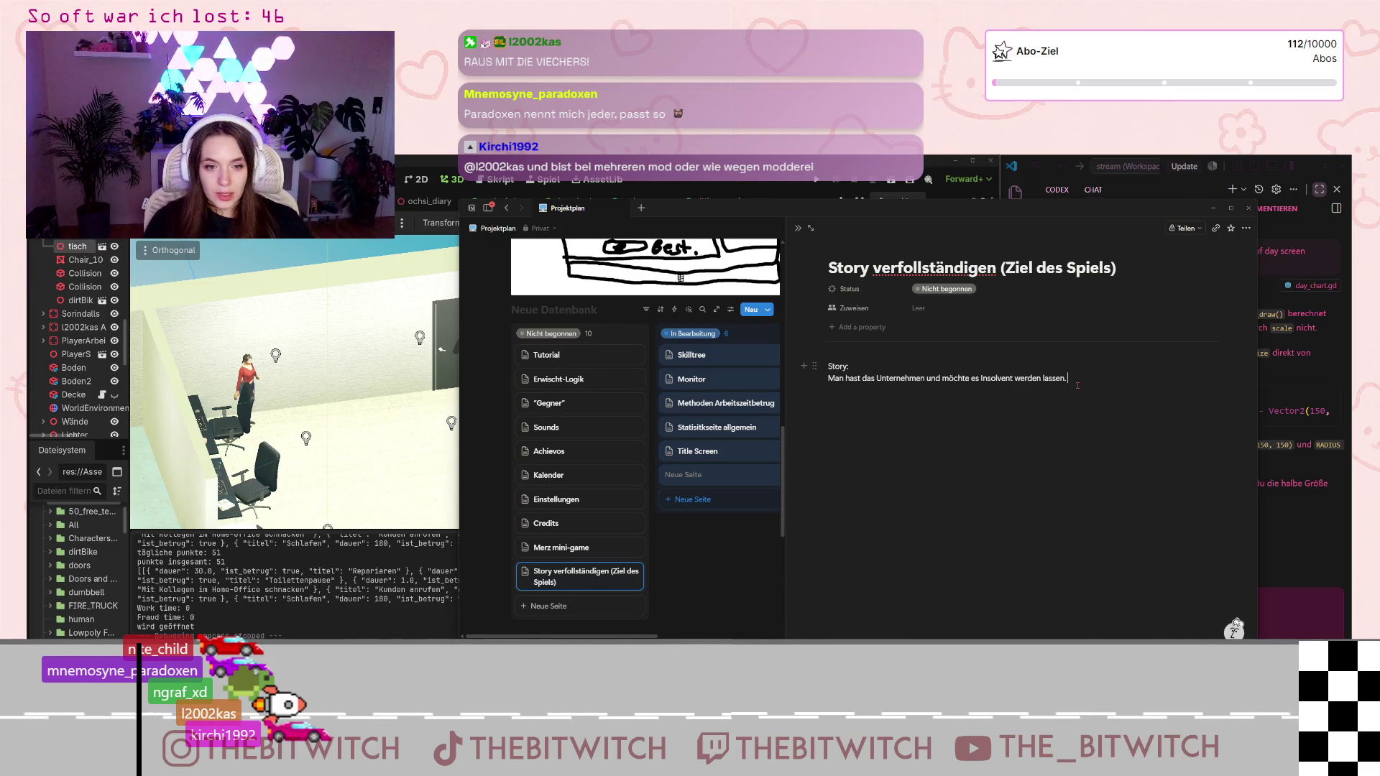
Fix 'hast' to 'hasst', add the company-scale sentence and a 'Todo: Backstory, warum man es hasst' line.
{"action": "left_click", "coordinate": [854, 379]}
{"action": "type", "text": "s"}
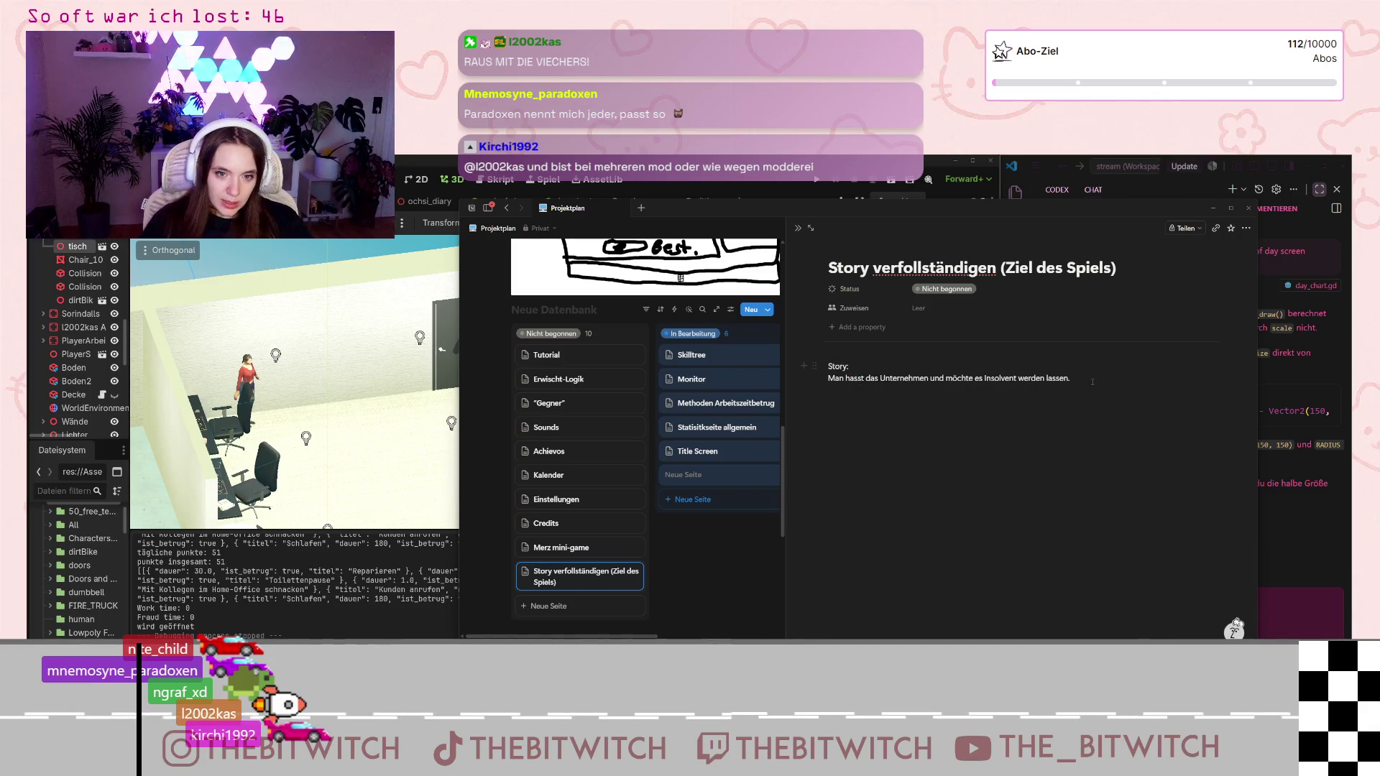
{"action": "key", "text": "End"}
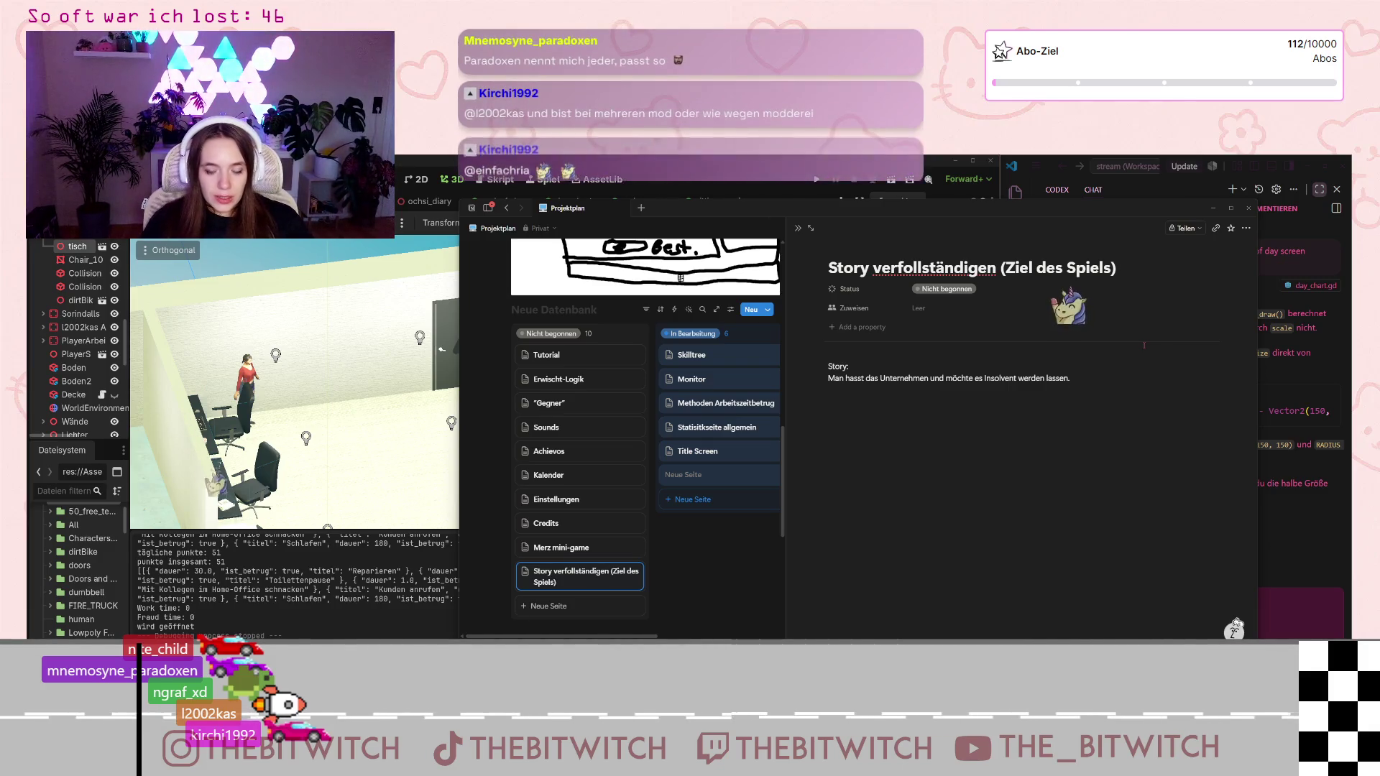
{"action": "type", "text": "Es gibt eine S"}
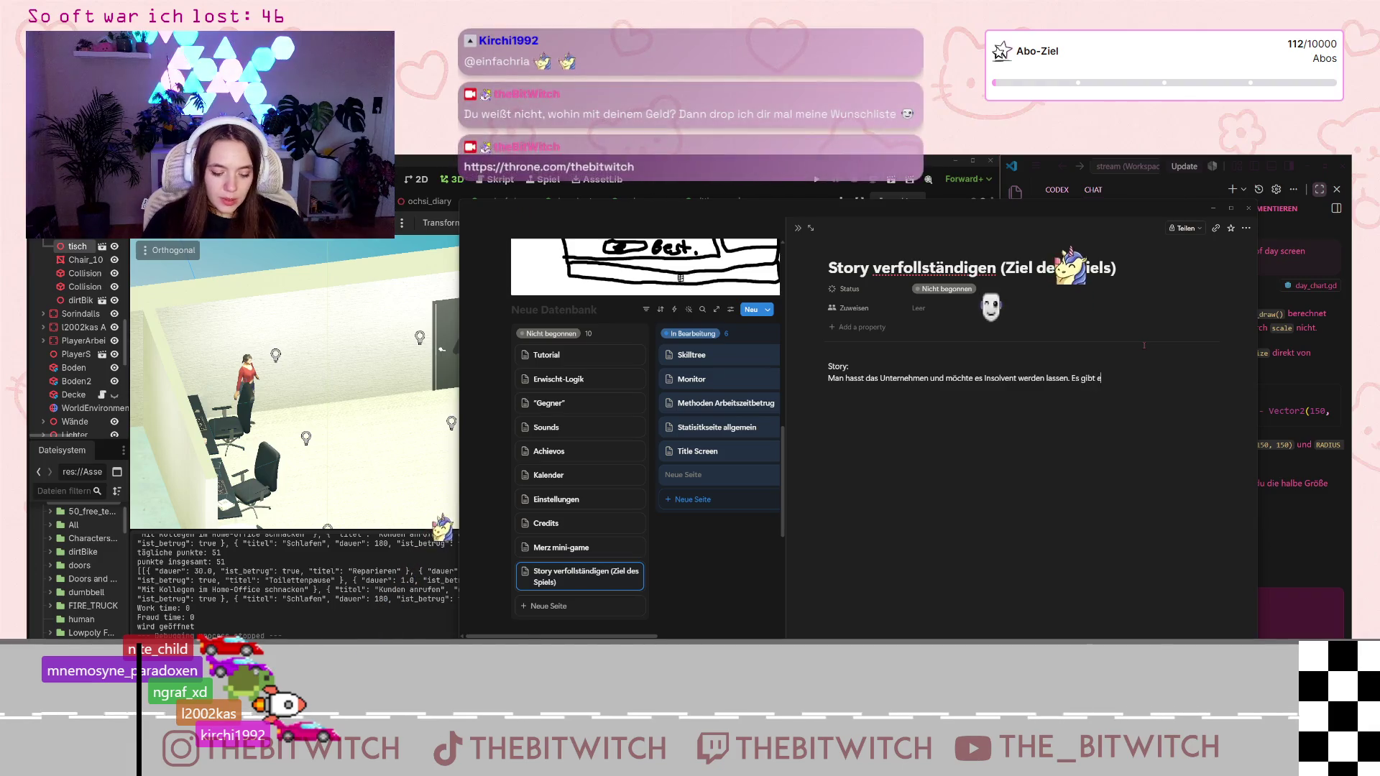
{"action": "type", "text": "kala"}
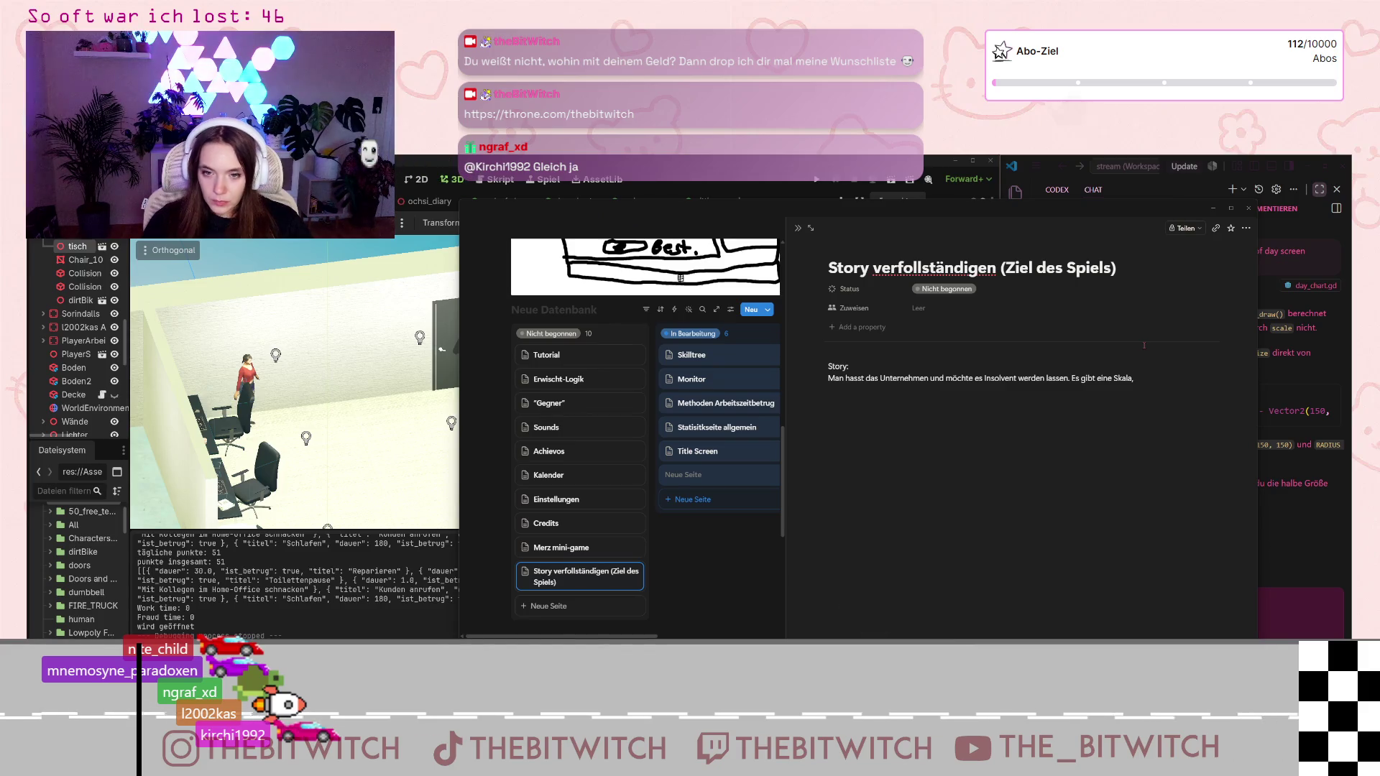
{"action": "type", "text": ", wie gut es um da"}
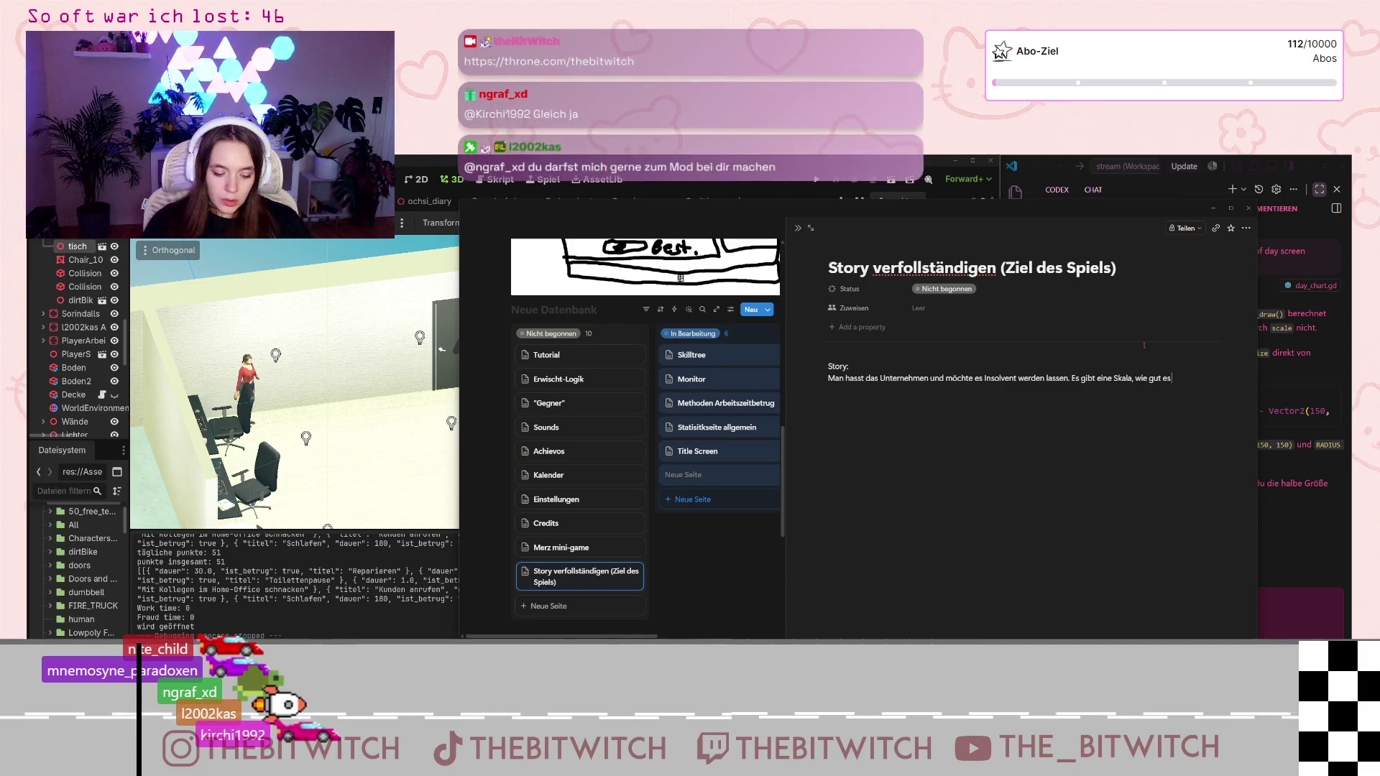
{"action": "type", "text": "s Unternehmen"}
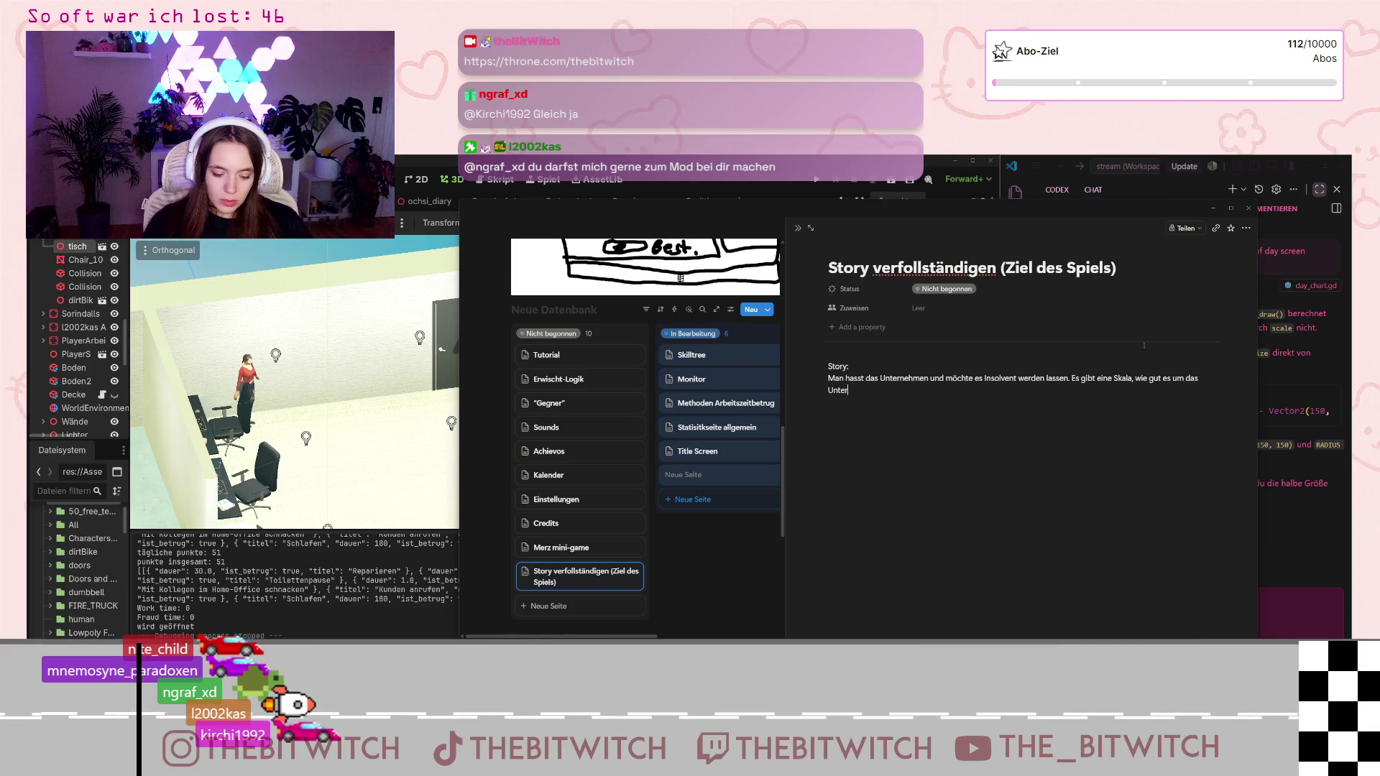
{"action": "type", "text": " stört"}
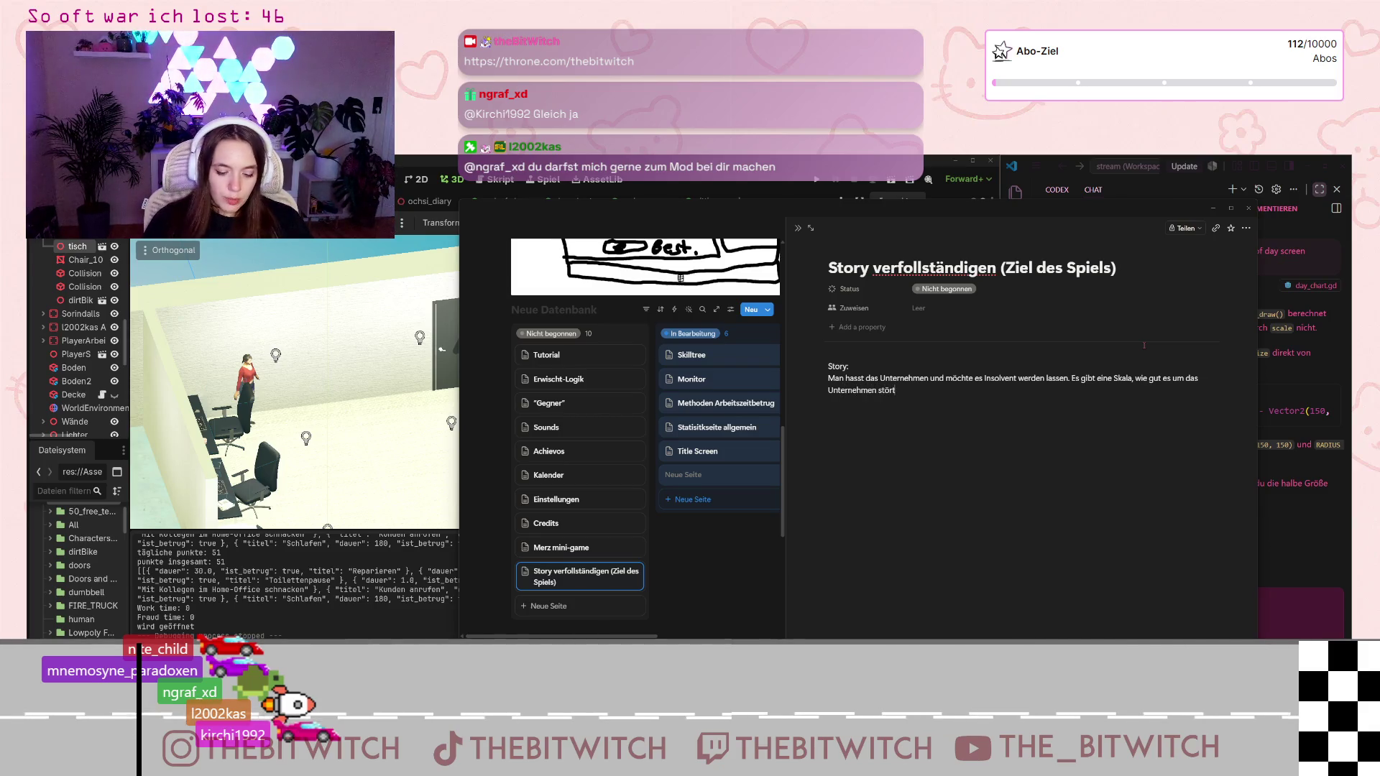
{"action": "key", "text": "Return"}
{"action": "key", "text": "Return"}
{"action": "type", "text": "Todo: Backstory"}
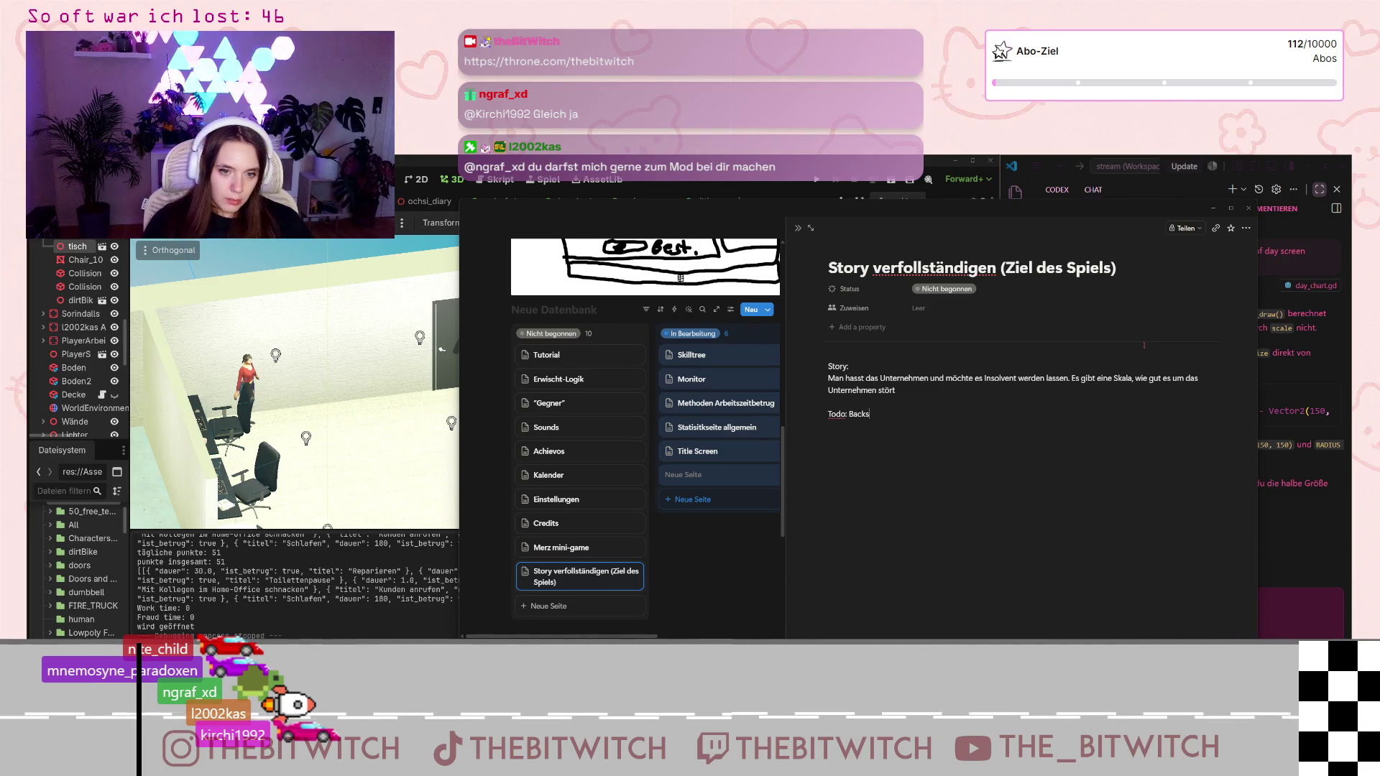
{"action": "type", "text": ", warum man es"}
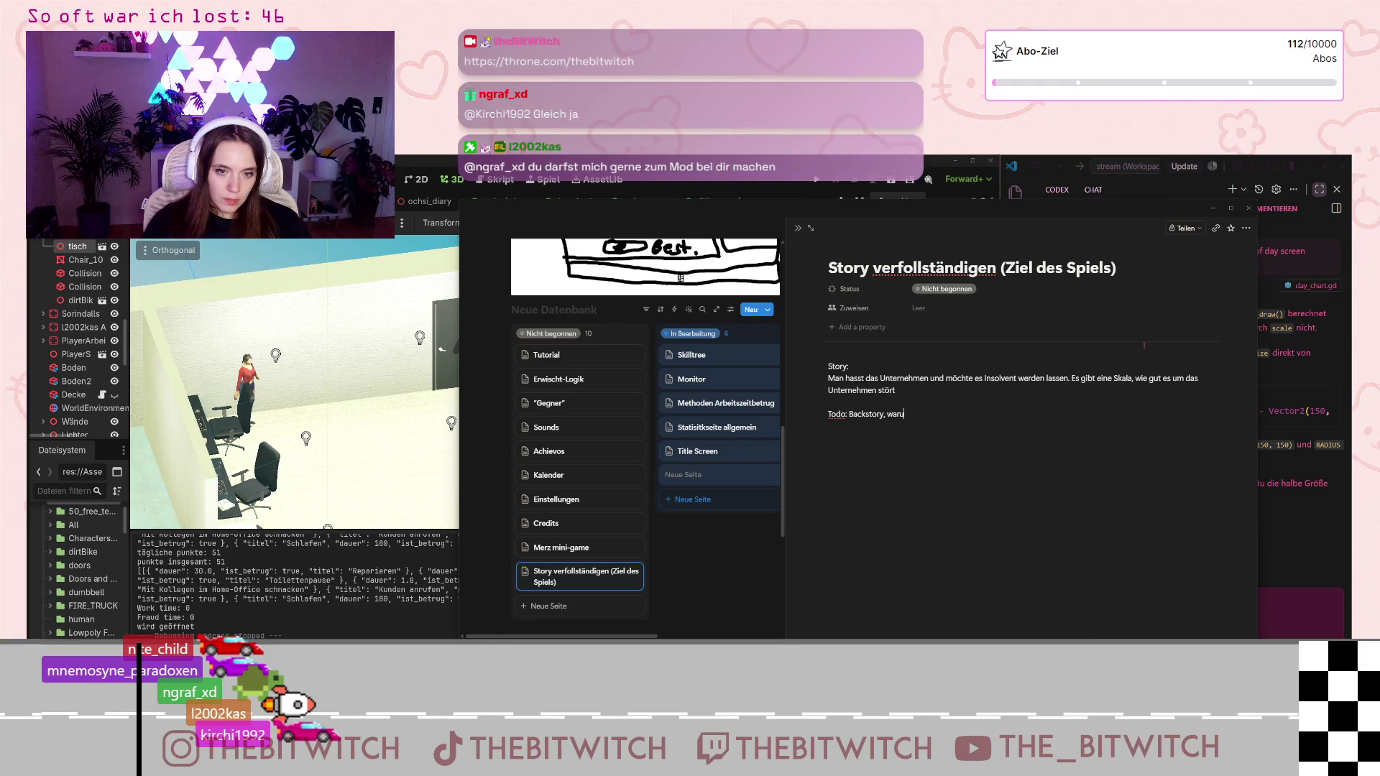
{"action": "type", "text": " hasst"}
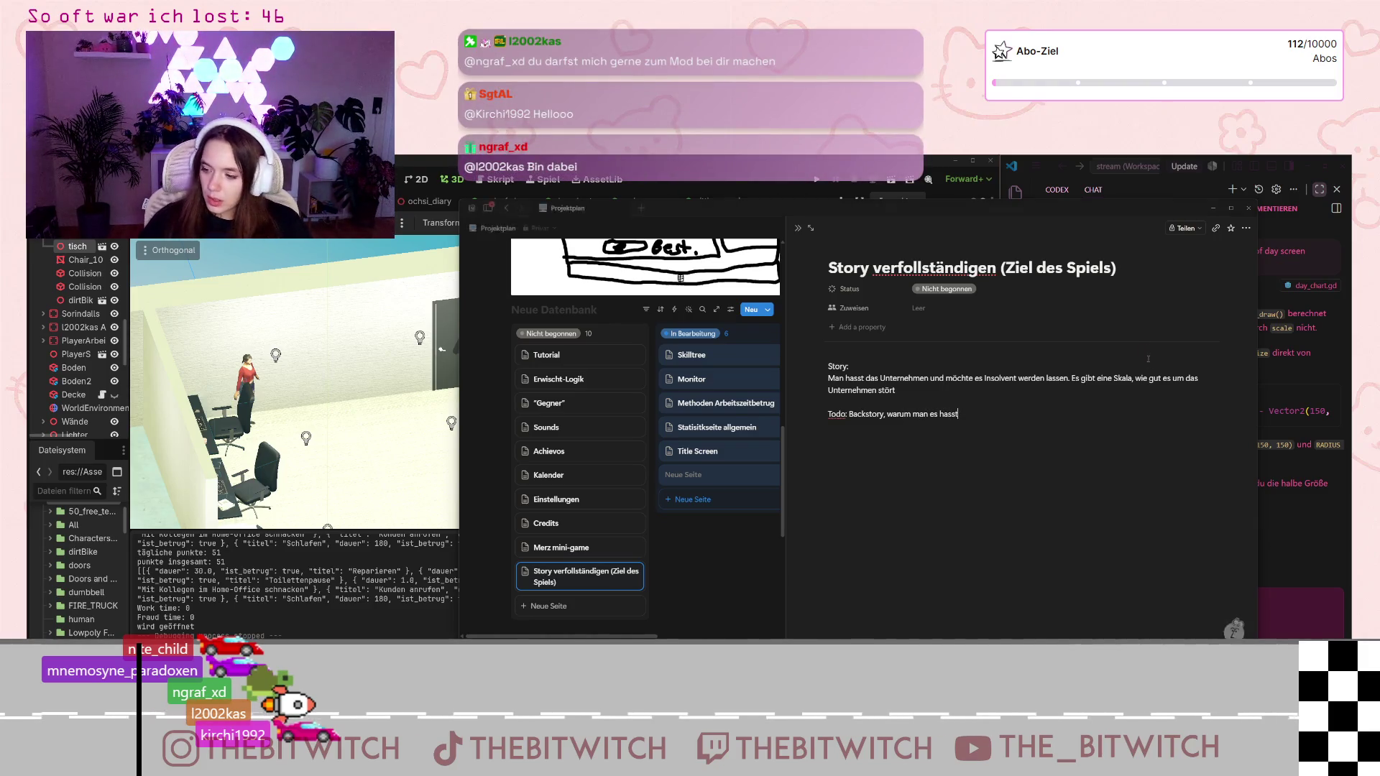
Replace 'stört' with 'steht', noting that working improves the scale and AZB worsens it.
{"action": "left_click", "coordinate": [913, 392]}
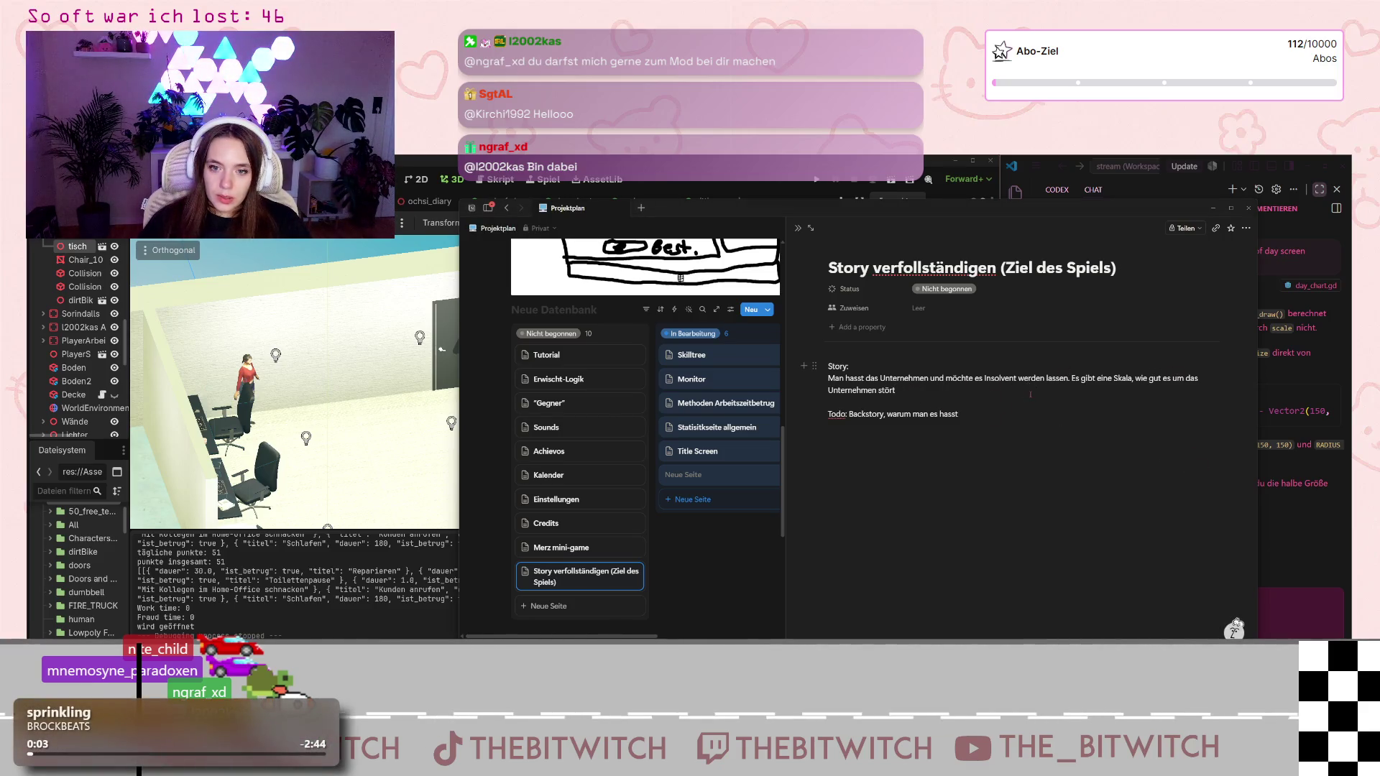
{"action": "key", "text": "ctrl+shift+Left"}
{"action": "type", "text": "steht."}
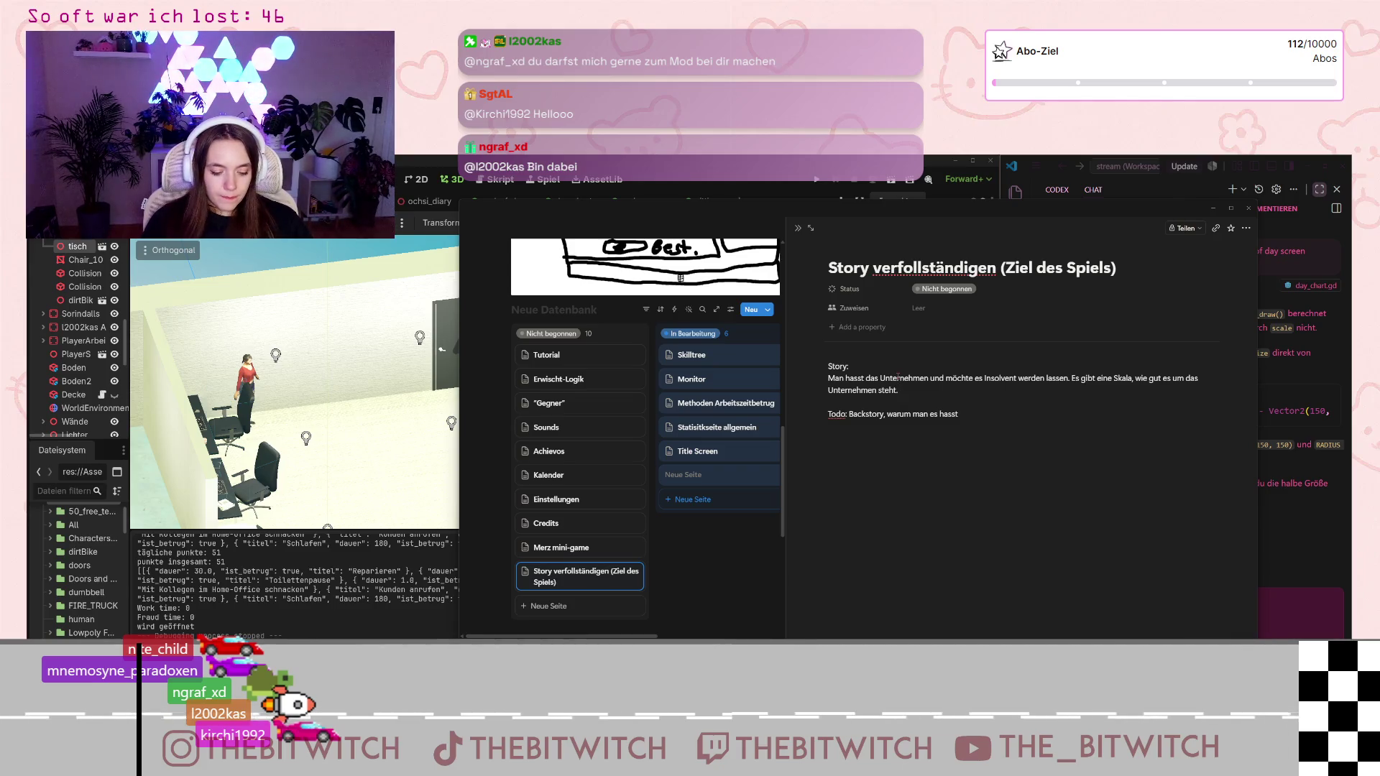
{"action": "type", "text": " Mit Ar"}
{"action": "type", "text": "beiten"}
{"action": "type", "text": "> wird besser"}
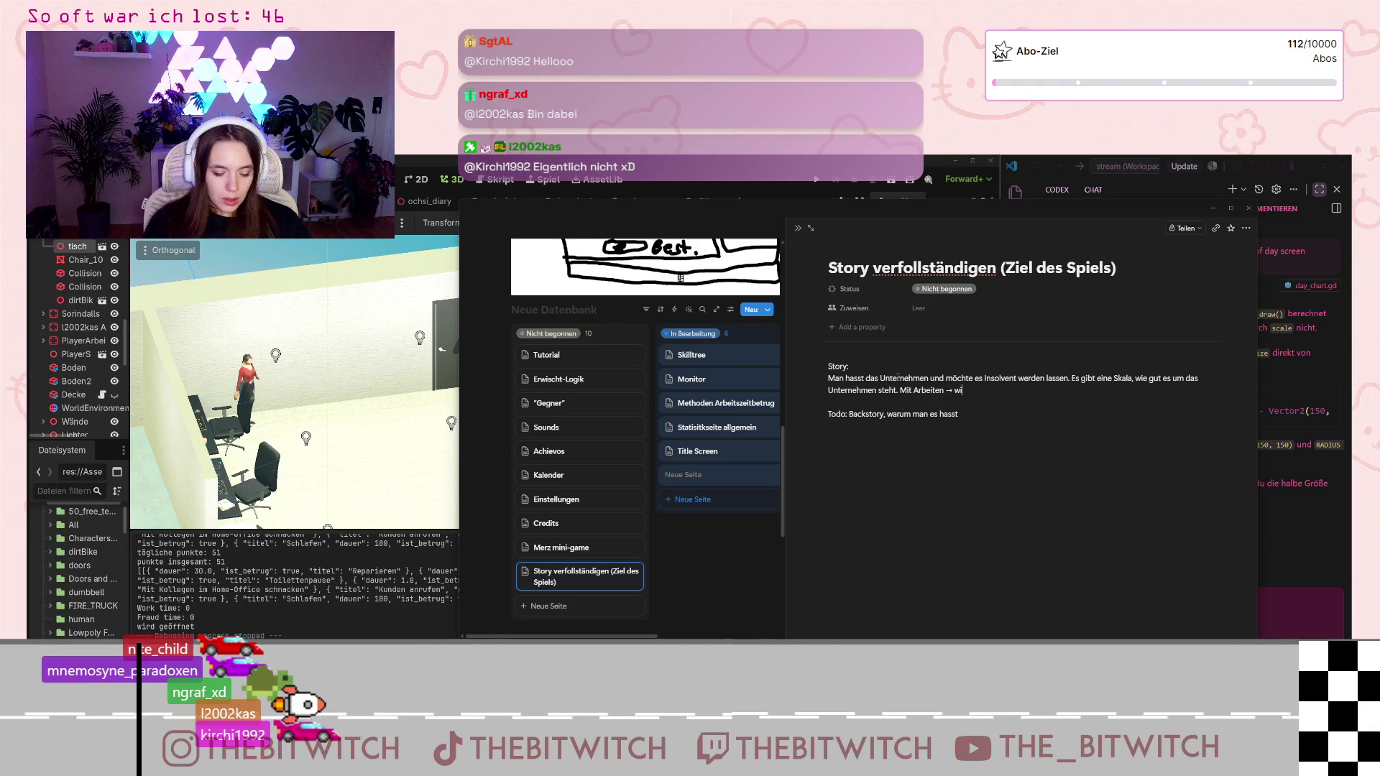
{"action": "type", "text": ", mit"}
{"action": "type", "text": "B > wird schlechter."}
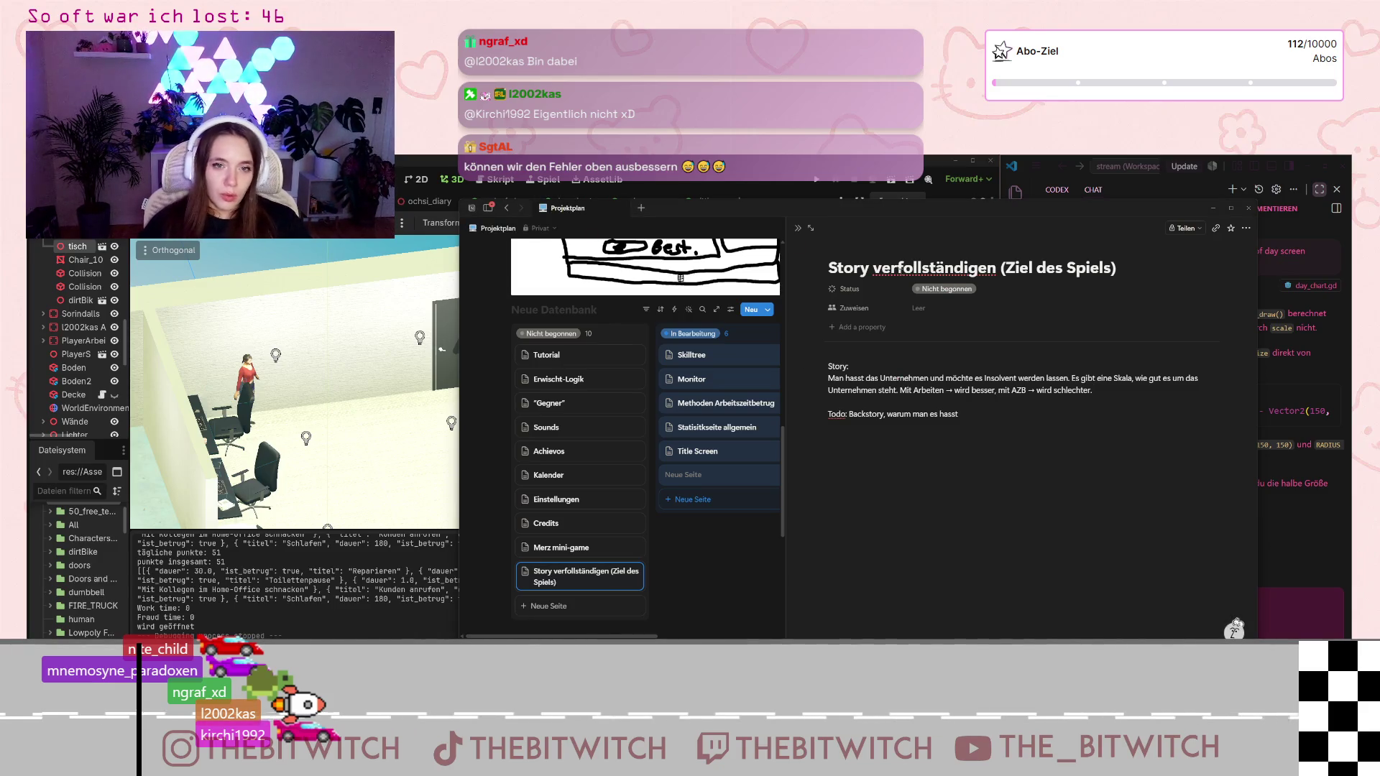
Correct the page title to 'vervollständigen' and return to the Projektplan board.
{"action": "key", "text": "Delete"}
{"action": "type", "text": "v"}
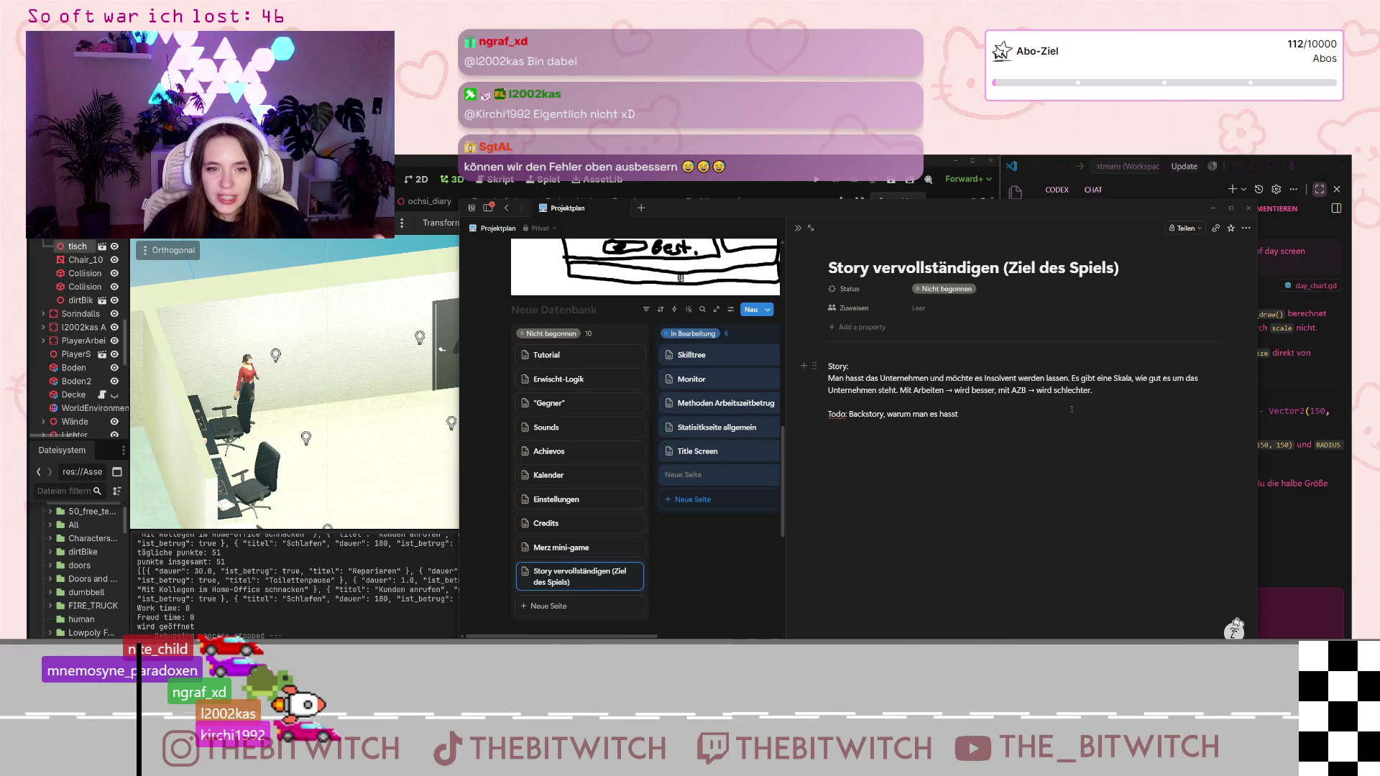
{"action": "left_click", "coordinate": [862, 478]}
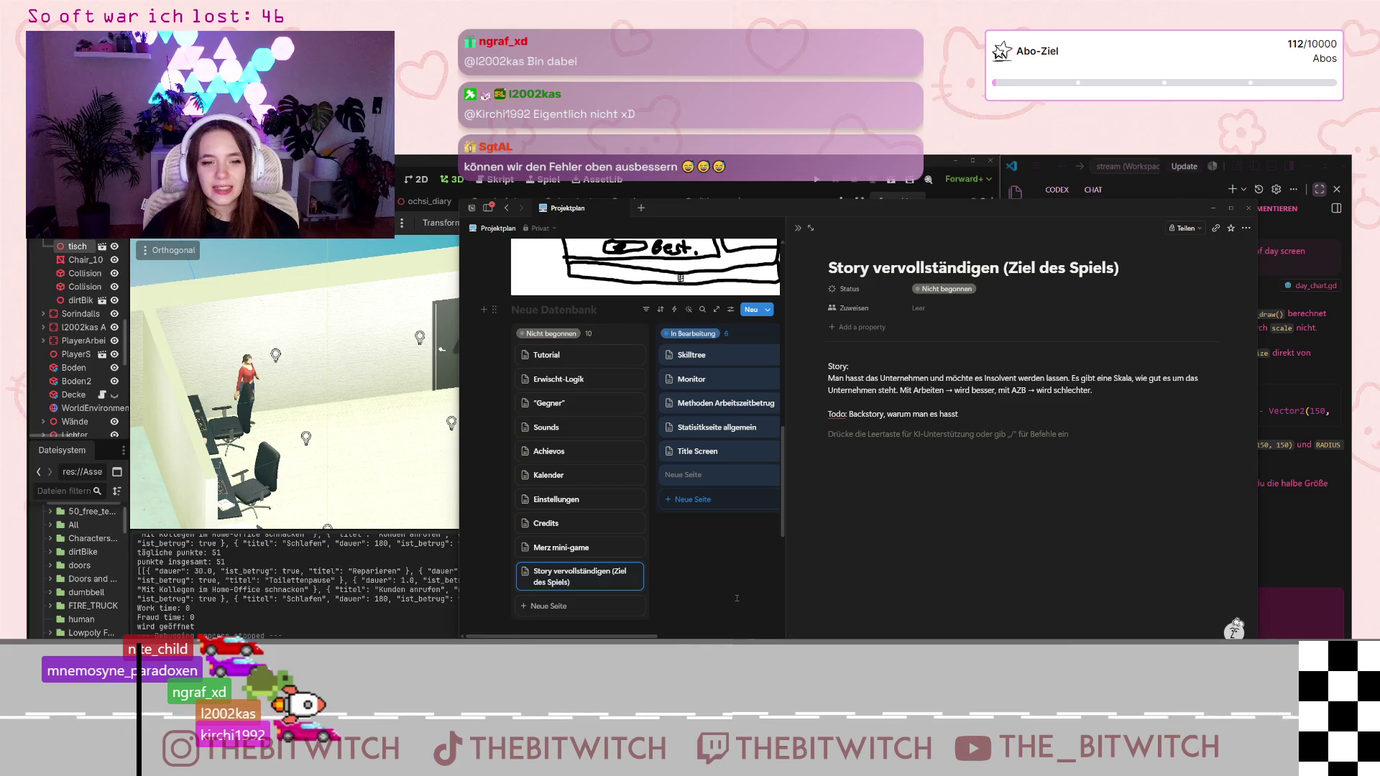
{"action": "left_click", "coordinate": [755, 615]}
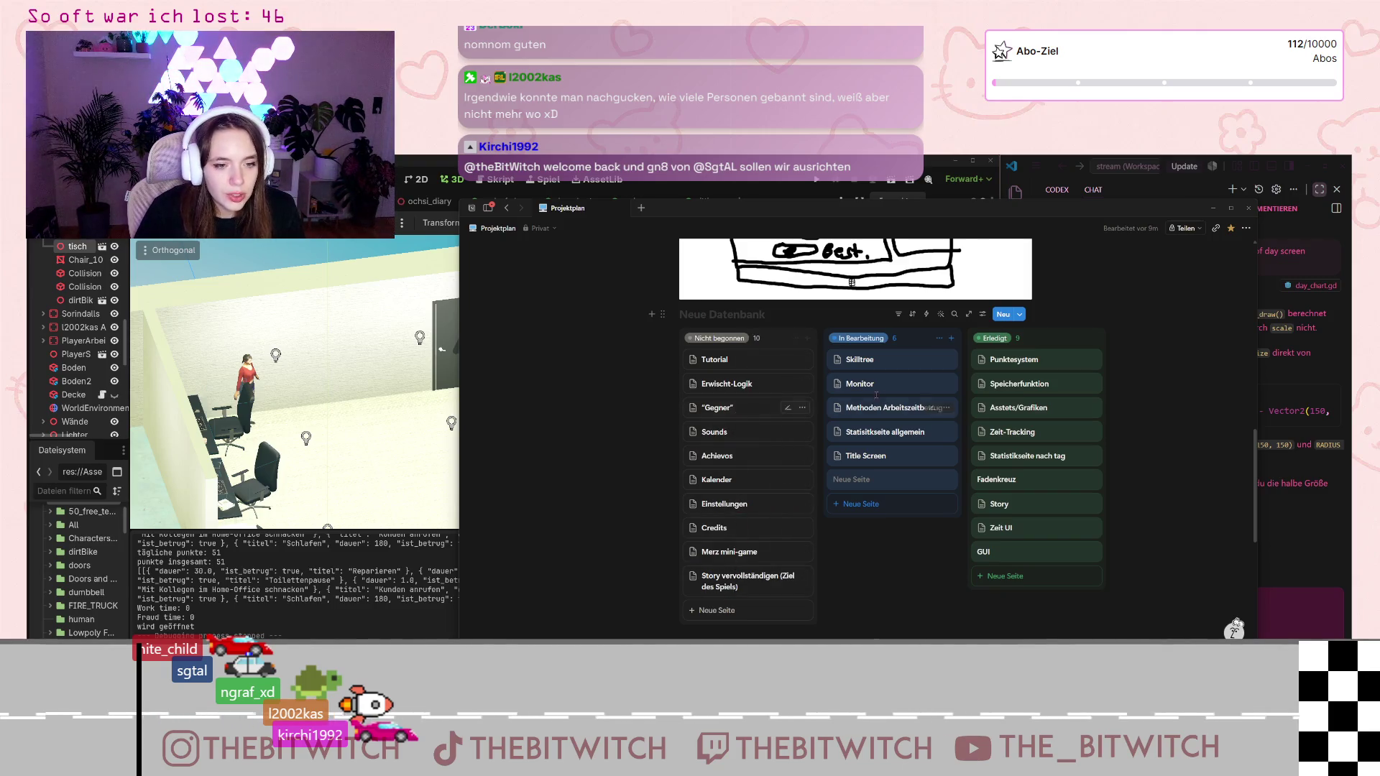
Move the empty 'Neue Seite' card to the trash and open the Skilltree page beside the board.
{"action": "left_click", "coordinate": [947, 479]}
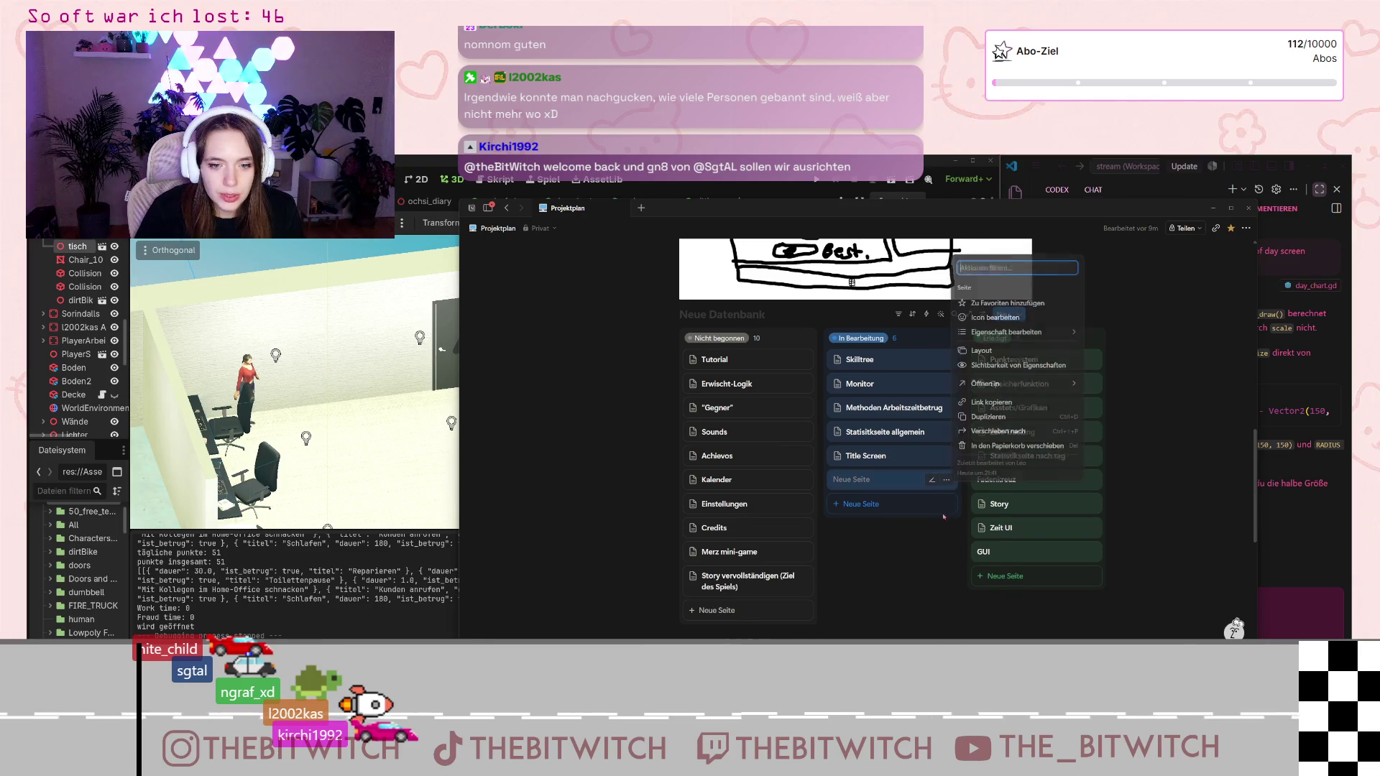
{"action": "left_click", "coordinate": [985, 445]}
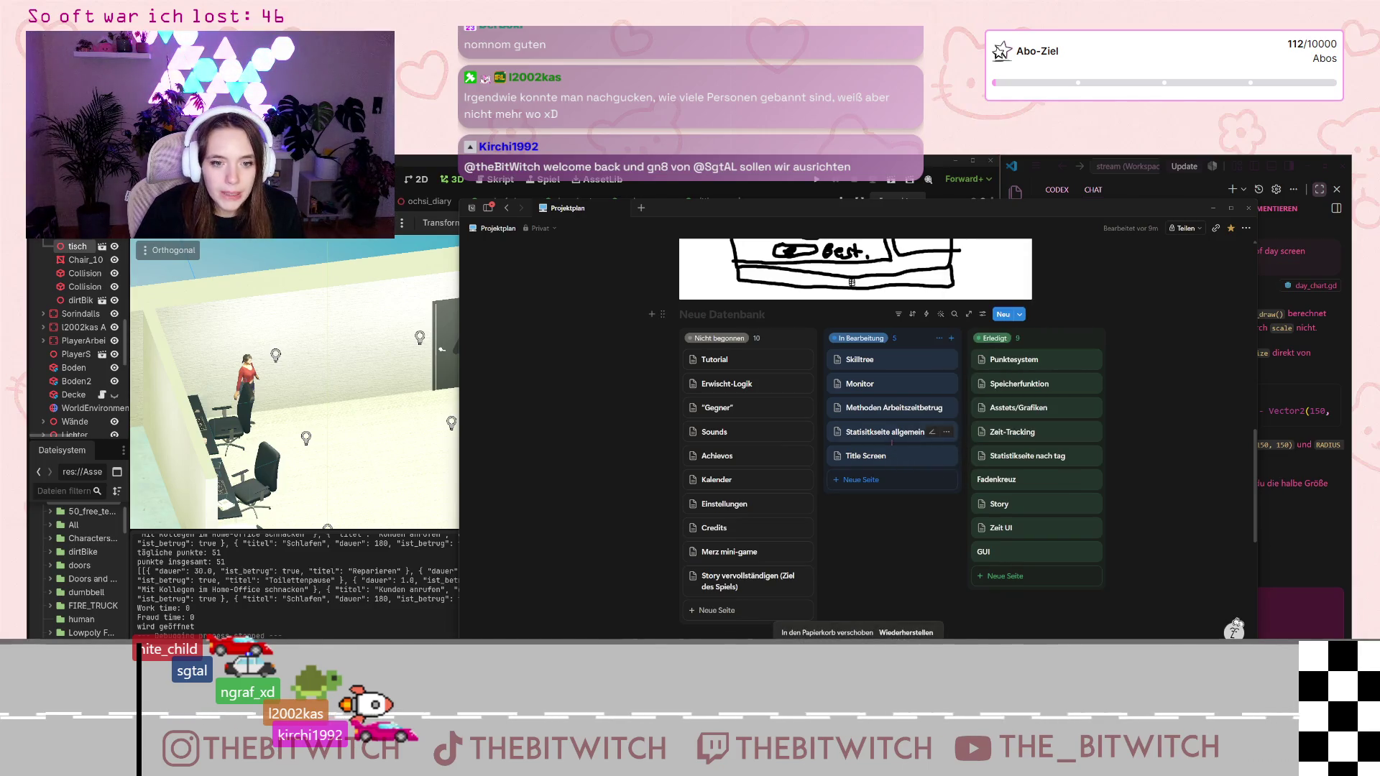
{"action": "left_click", "coordinate": [876, 367]}
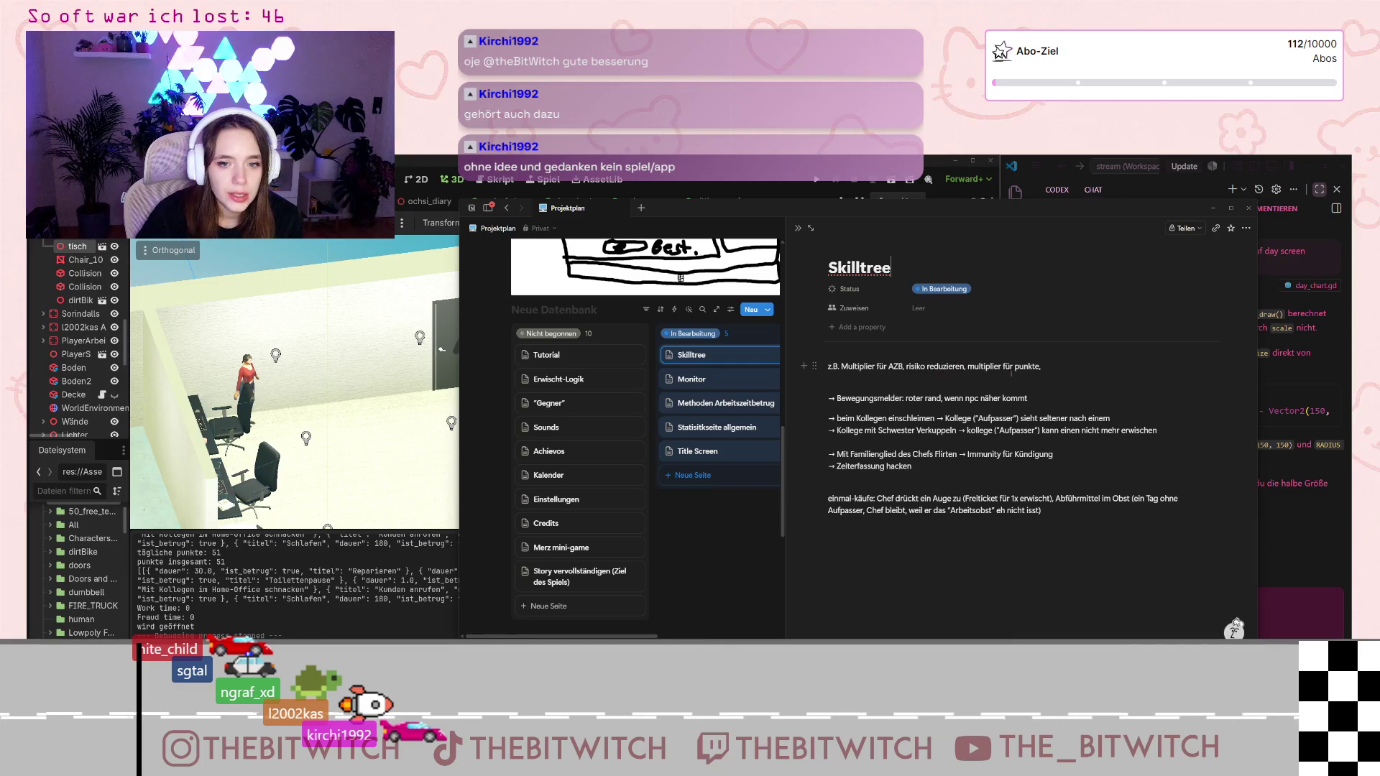
Add 'Multiiplier' before 'risiko' on the Skilltree page, then bring the code editor's chat forward.
{"action": "left_click", "coordinate": [907, 366]}
{"action": "type", "text": "Multi"}
{"action": "type", "text": "iplier"}
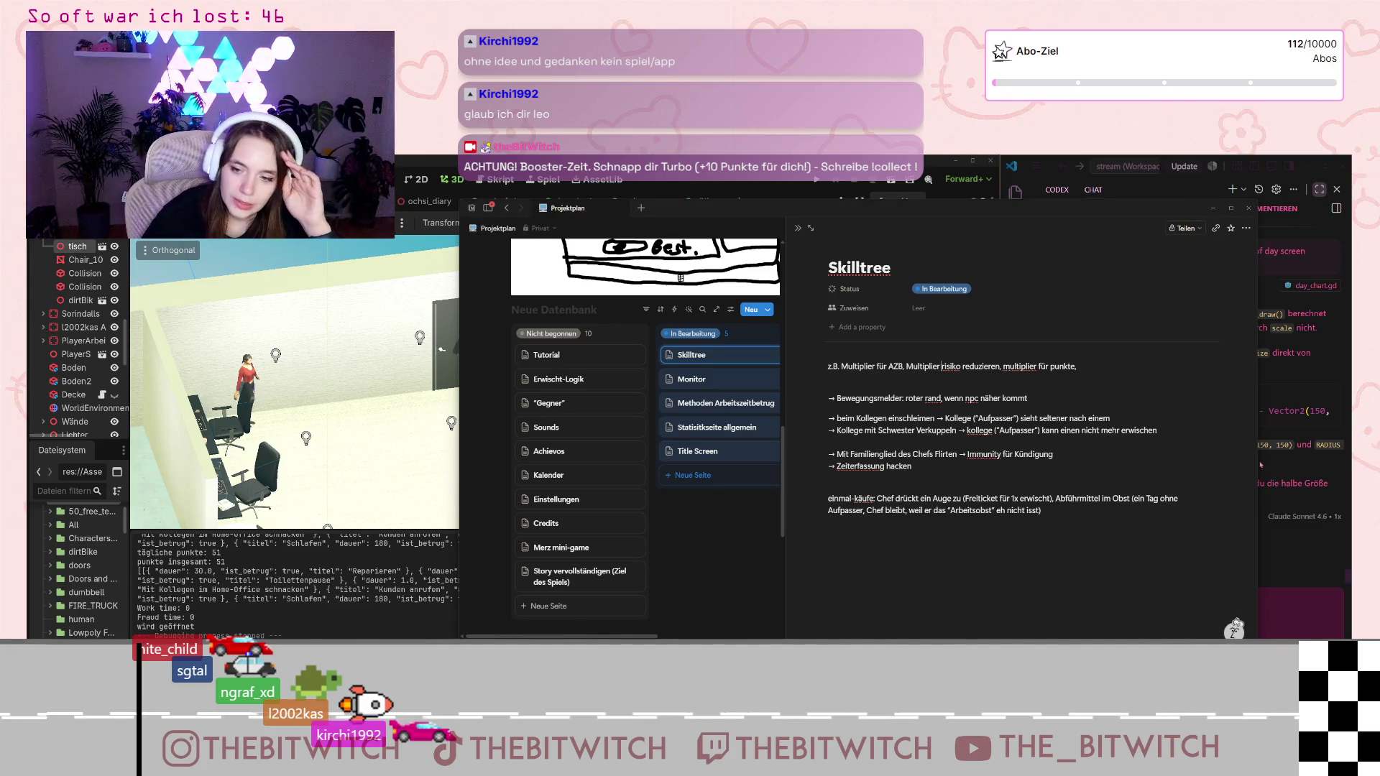
{"action": "left_click", "coordinate": [1280, 556]}
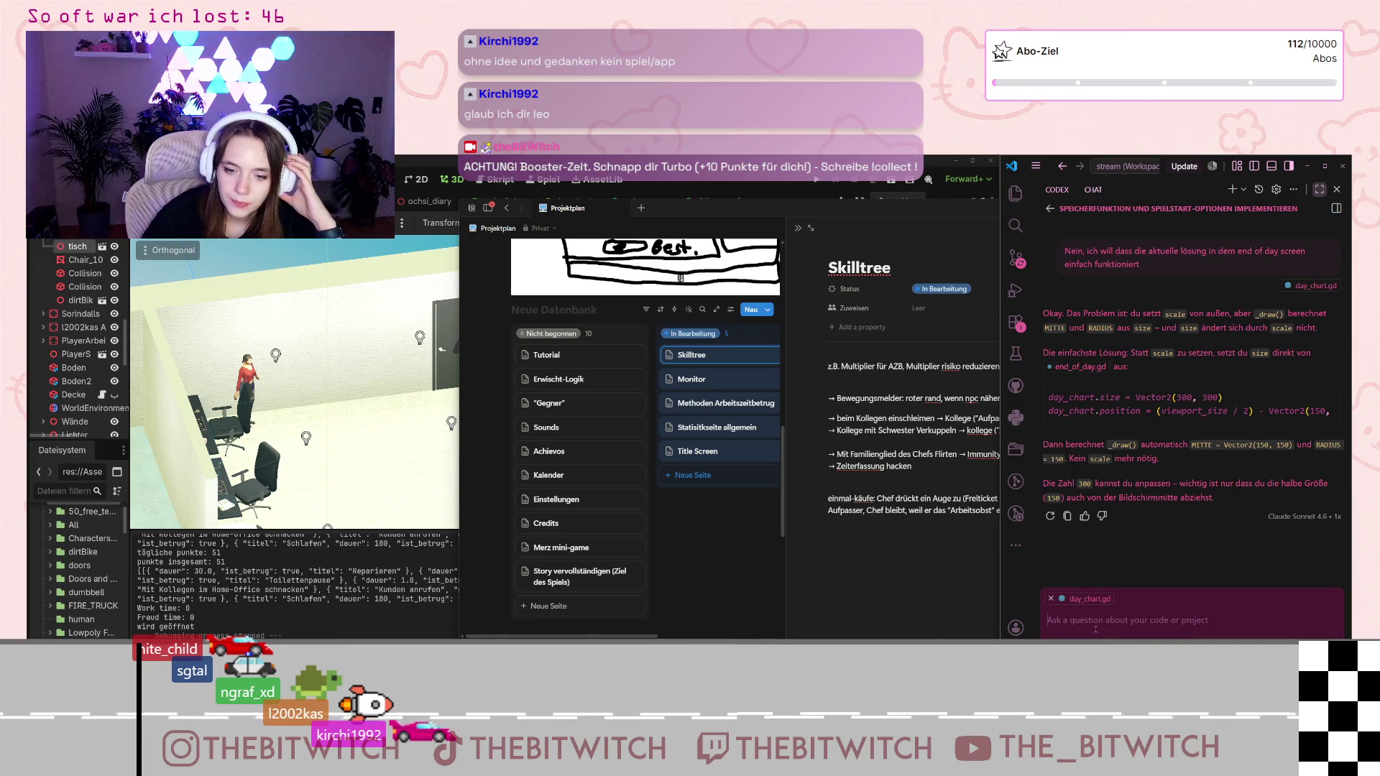
Ask the AI chat which features the game could unlock in a skill tree.
{"action": "type", "text": "Fallen dir"}
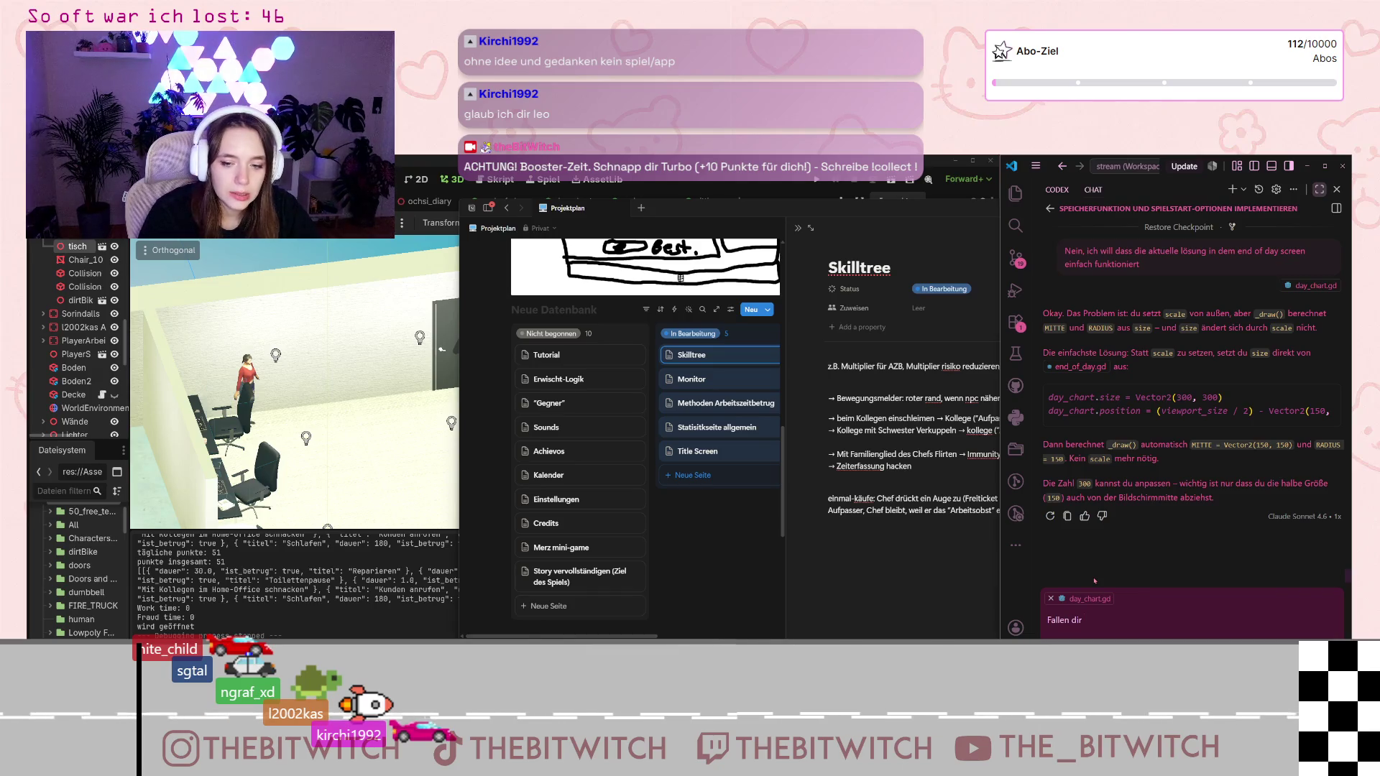
{"action": "type", "text": " Dinge e"}
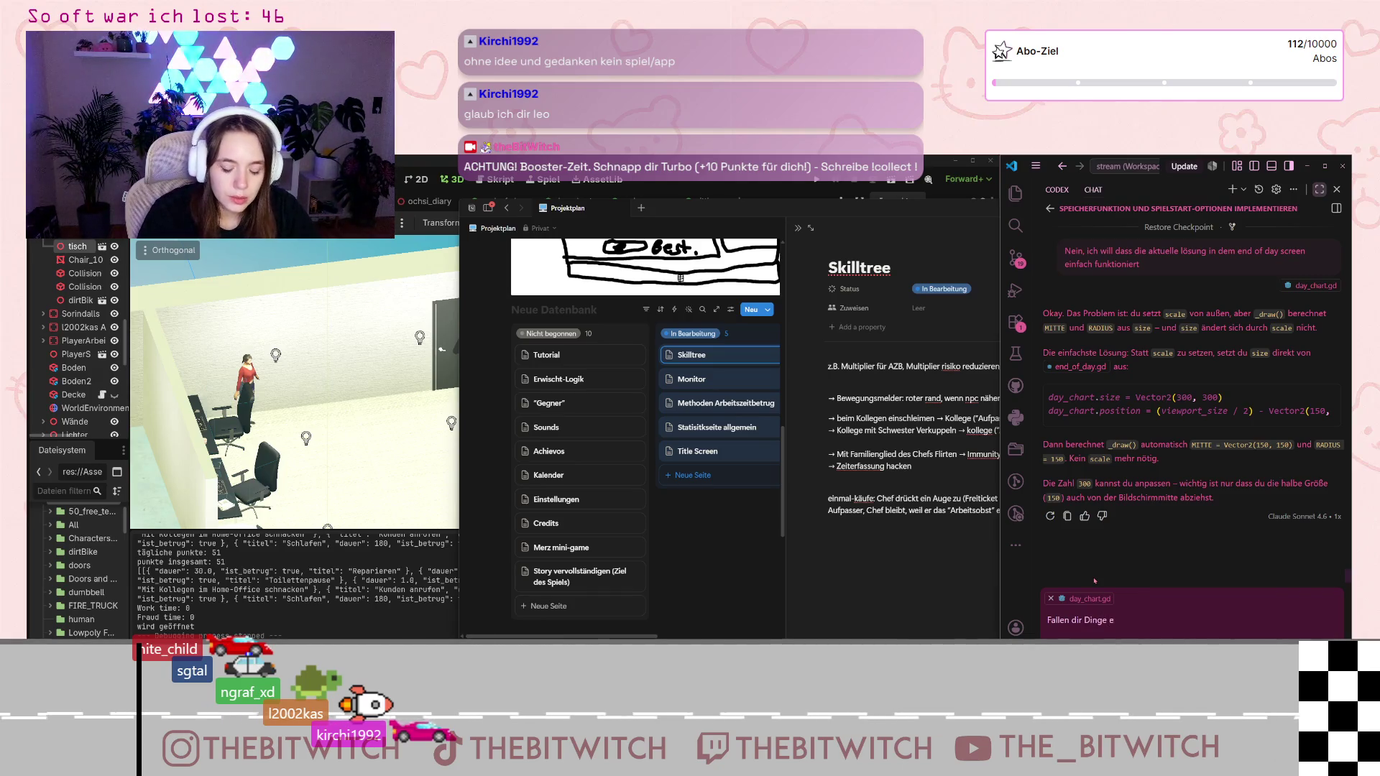
{"action": "key", "text": "BackSpace"}
{"action": "key", "text": "BackSpace"}
{"action": "type", "text": "für das Spiel "}
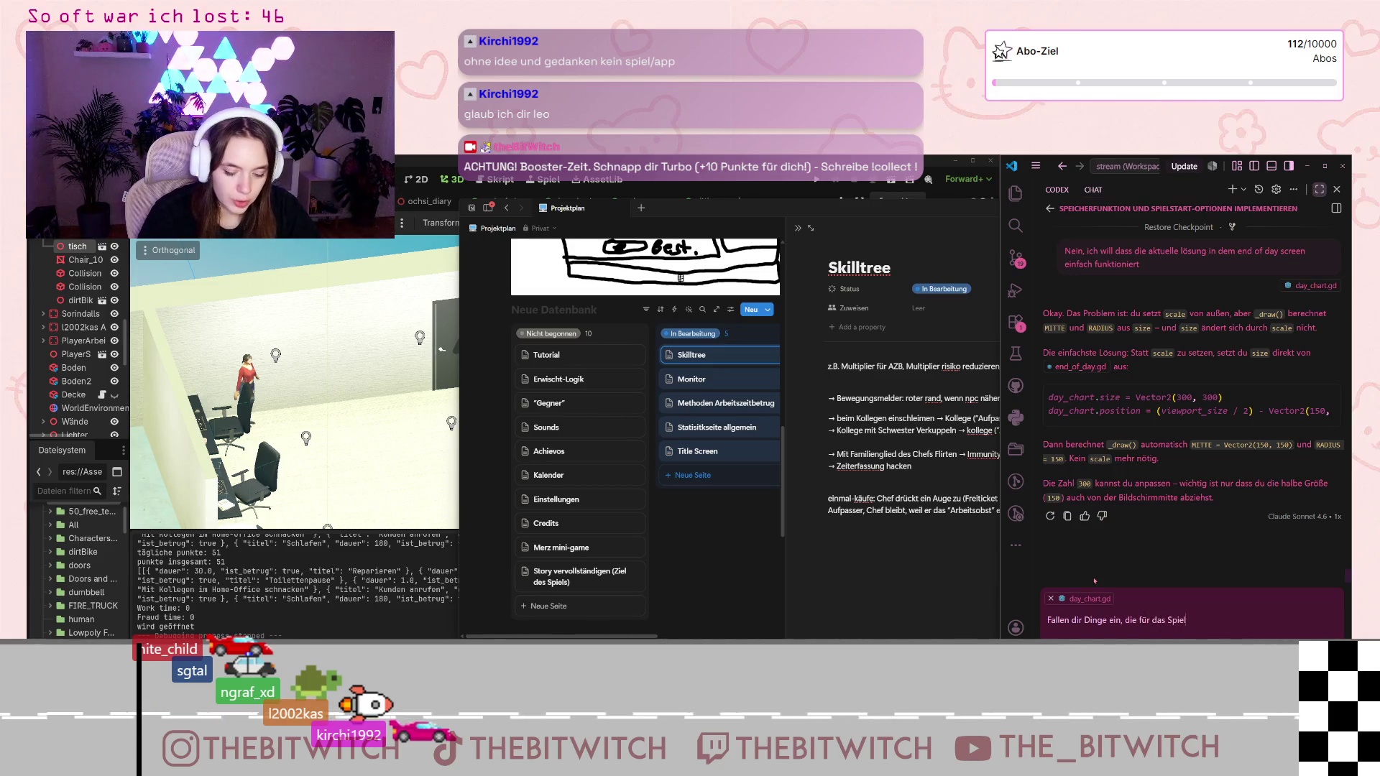
{"action": "type", "text": "in einem Ski"}
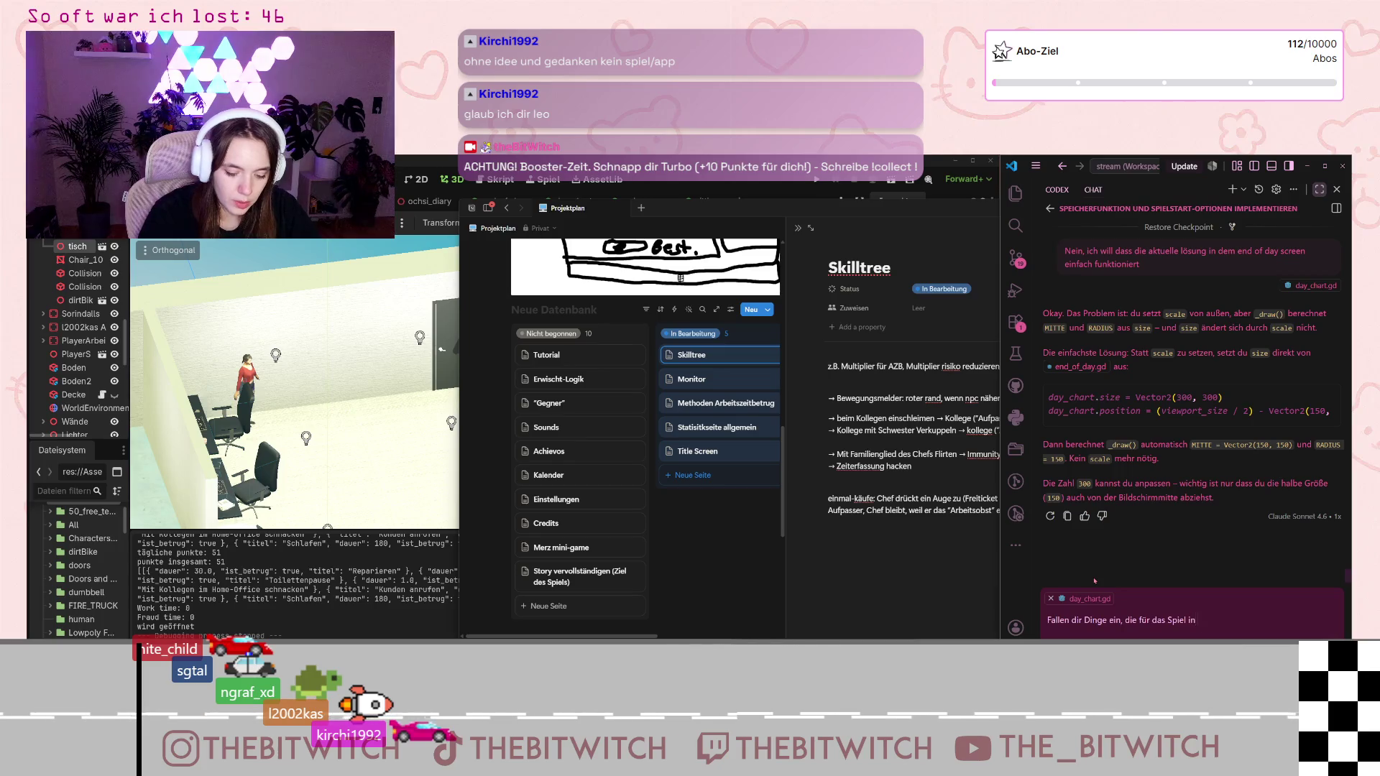
{"action": "type", "text": "lltr"}
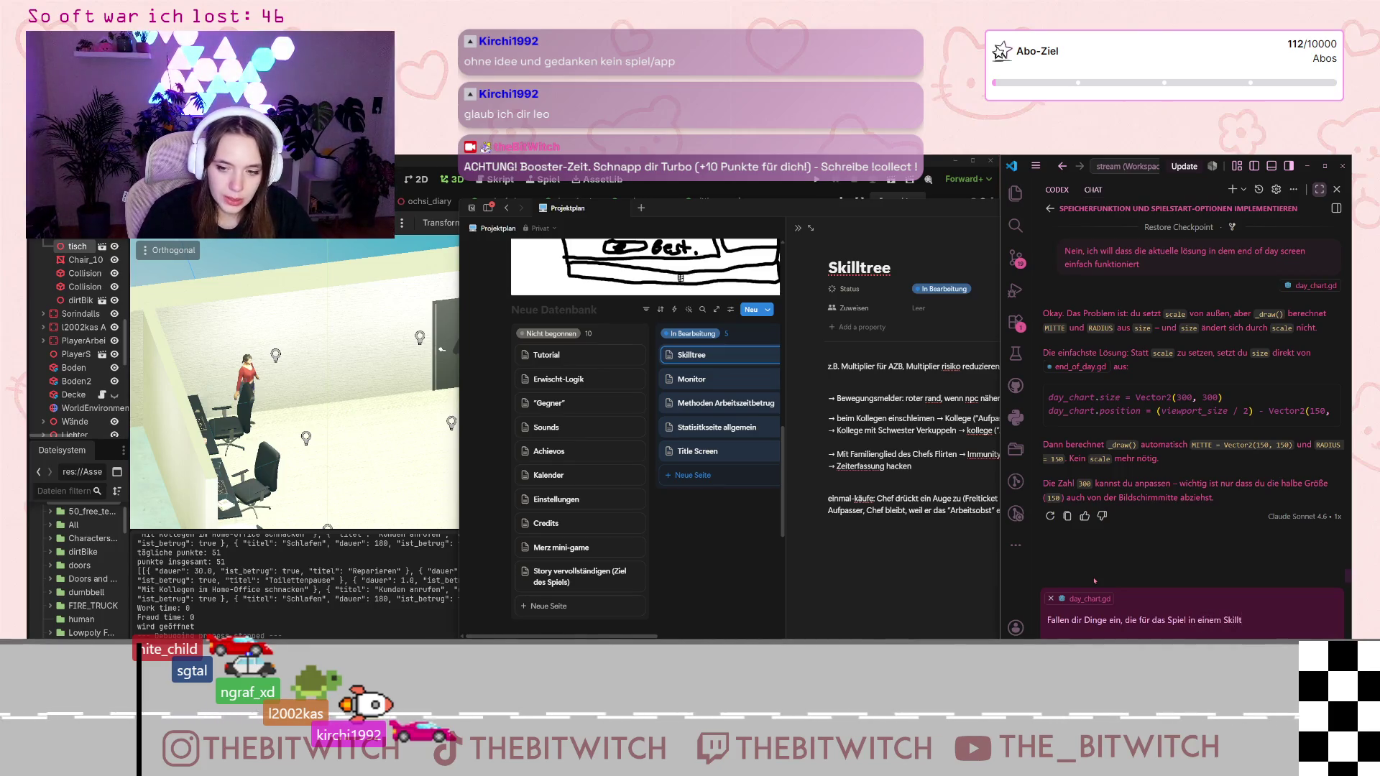
{"action": "type", "text": "ee freischal"}
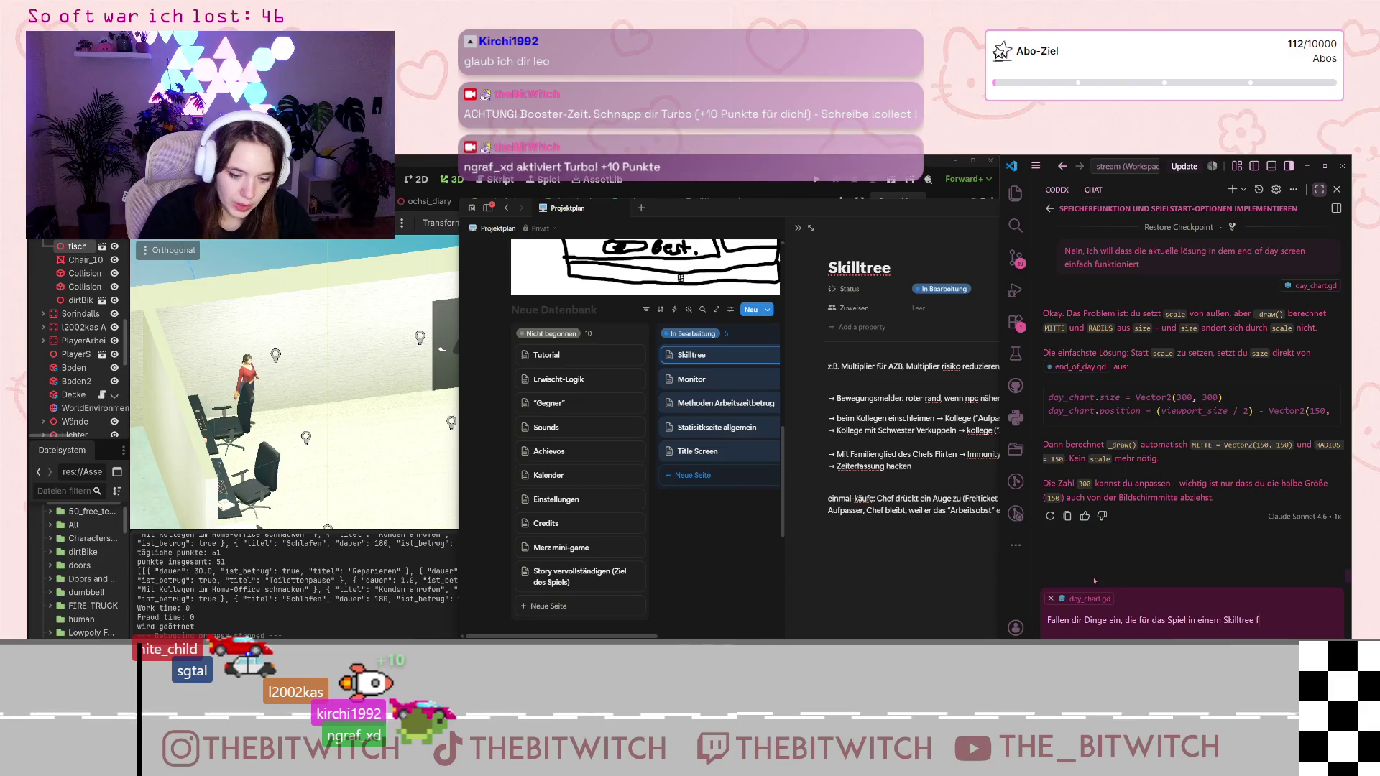
{"action": "type", "text": "tbar wäre"}
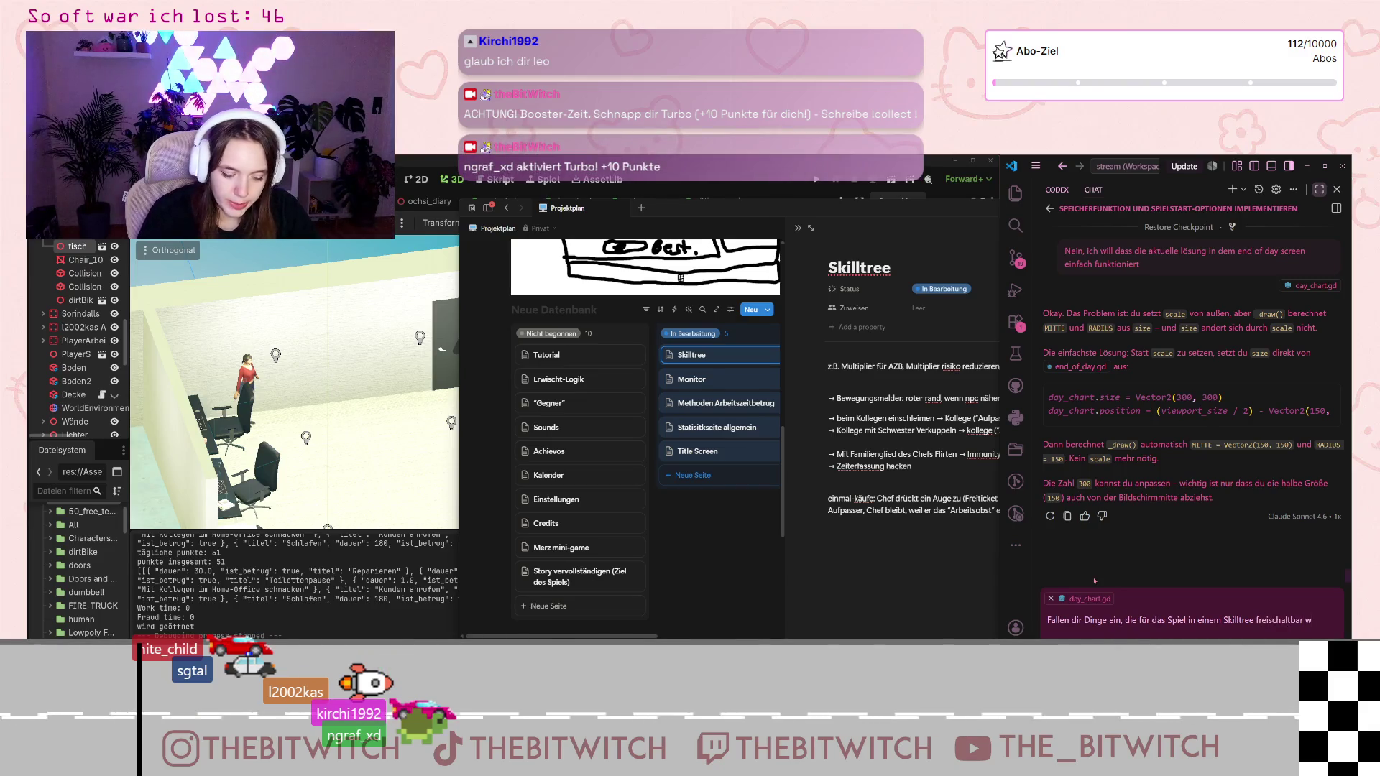
{"action": "type", "text": "n"}
{"action": "key", "text": "Return"}
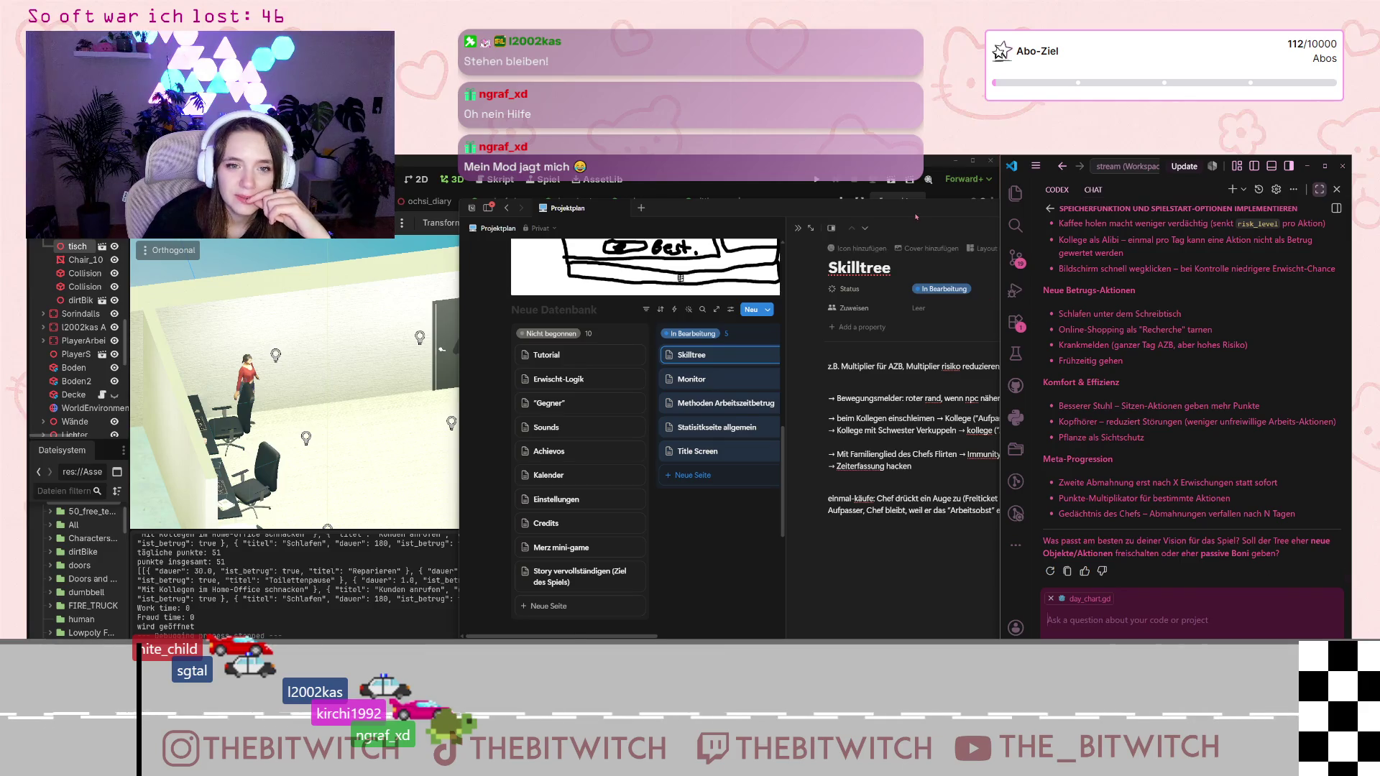
Enlarge the Notion window so it covers the Godot editor.
{"action": "double_click", "coordinate": [652, 225]}
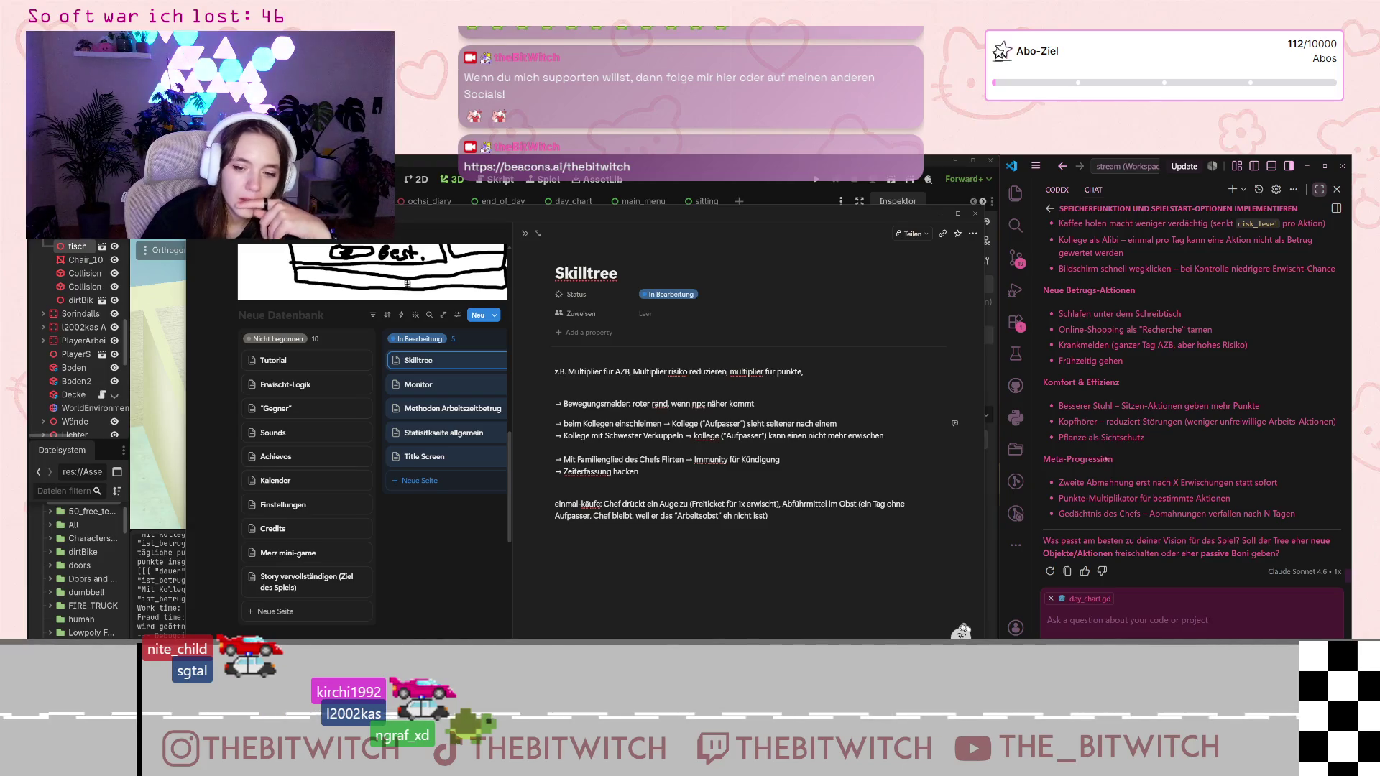
Send 'weitere' to the chat for more skill-tree ideas and scroll back through them.
{"action": "type", "text": "w"}
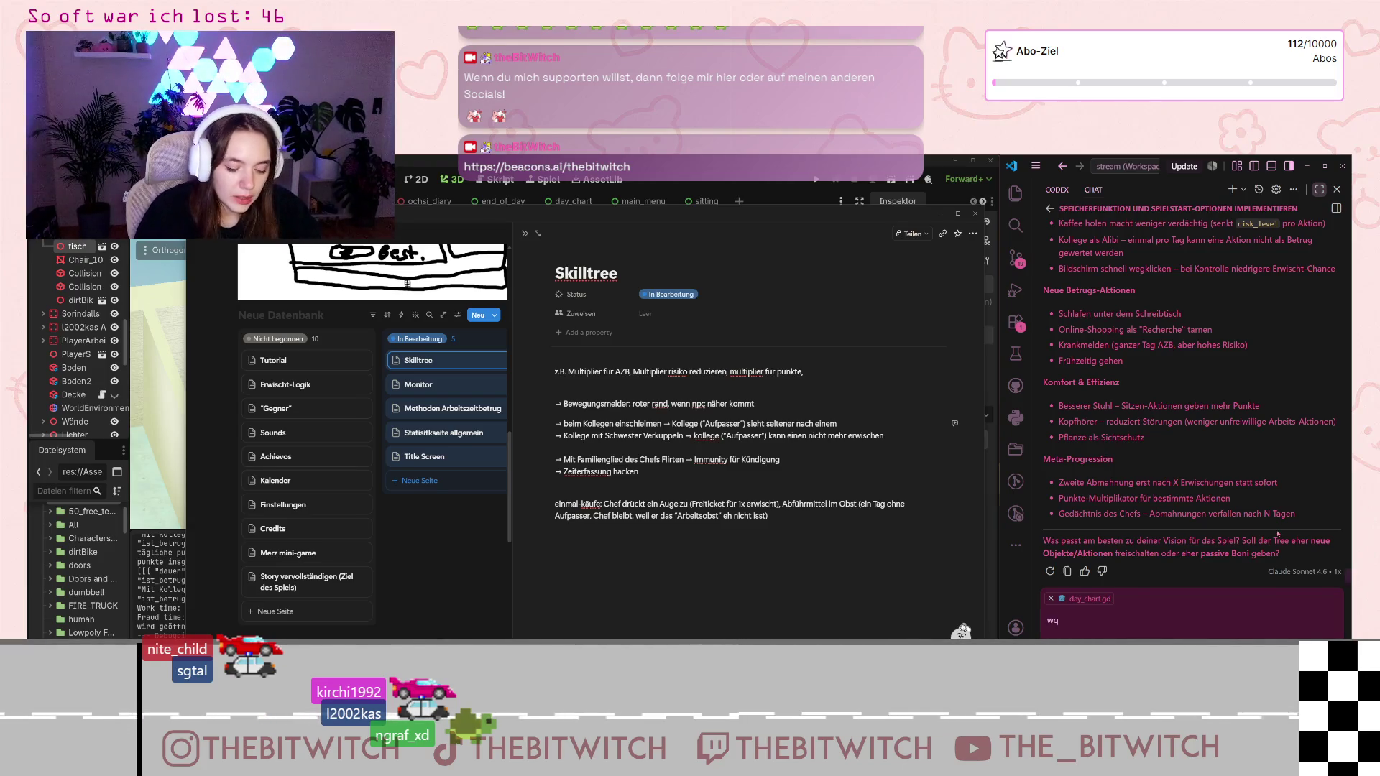
{"action": "type", "text": "eitere"}
{"action": "key", "text": "Return"}
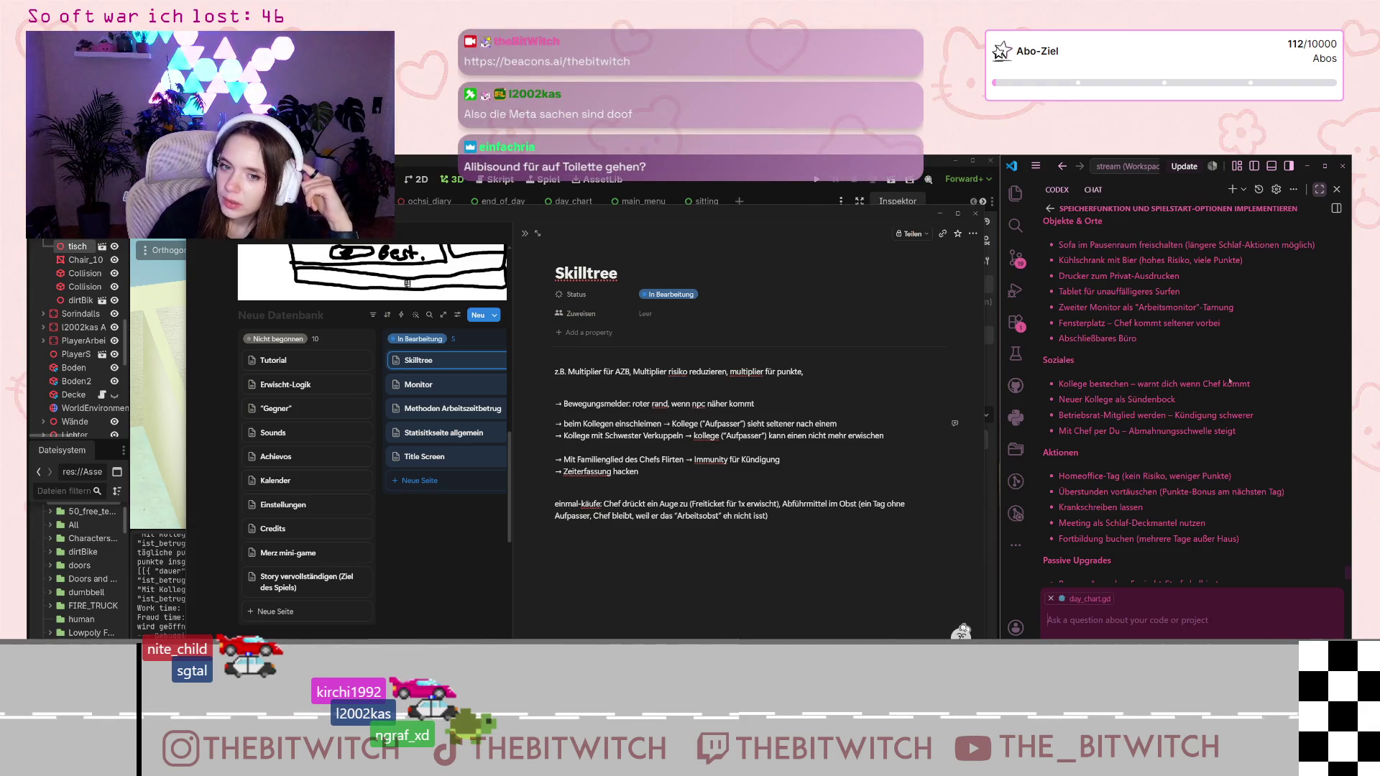
{"action": "scroll", "coordinate": [1229, 381], "scroll_direction": "up", "scroll_amount": 5}
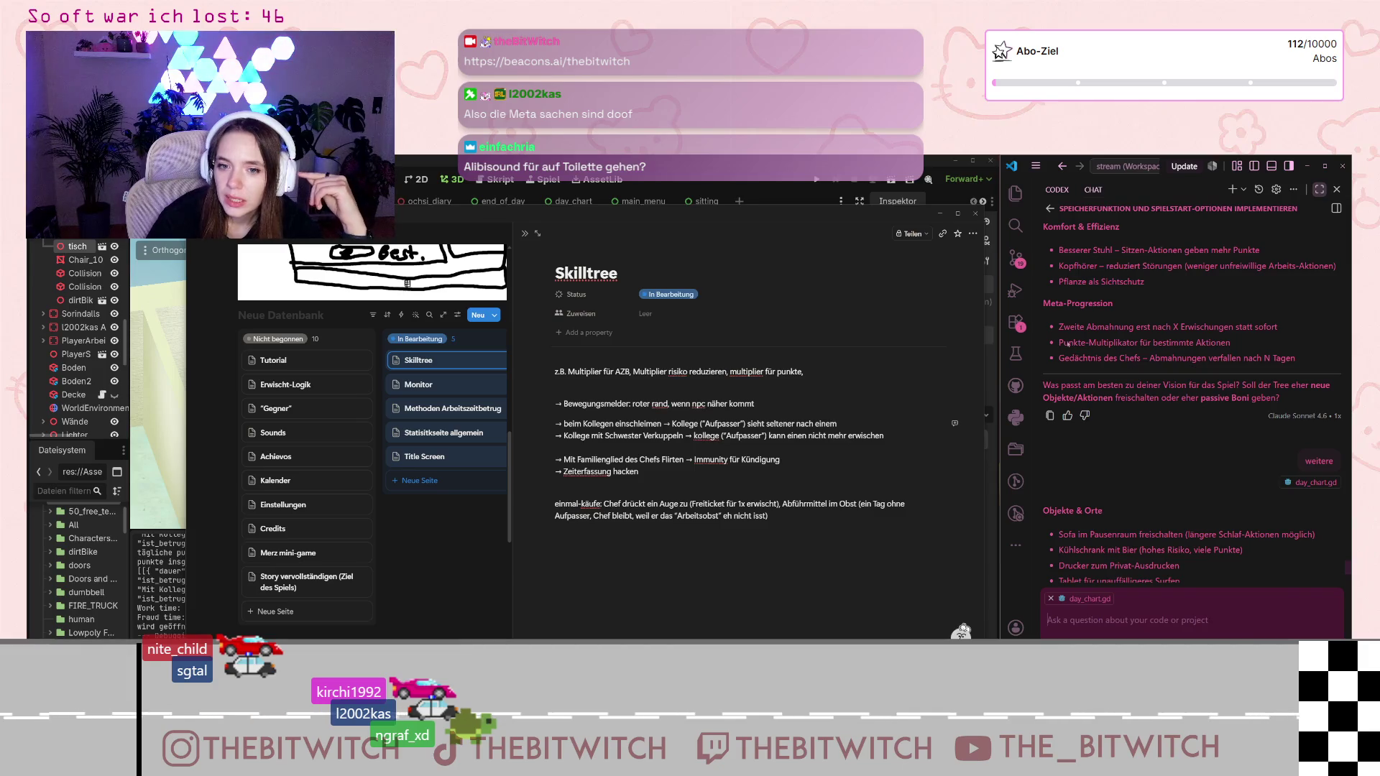
{"action": "left_click_drag", "start_coordinate": [1060, 344], "coordinate": [1173, 349]}
{"action": "left_click", "coordinate": [1170, 358]}
{"action": "left_click_drag", "start_coordinate": [1060, 352], "coordinate": [1263, 359]}
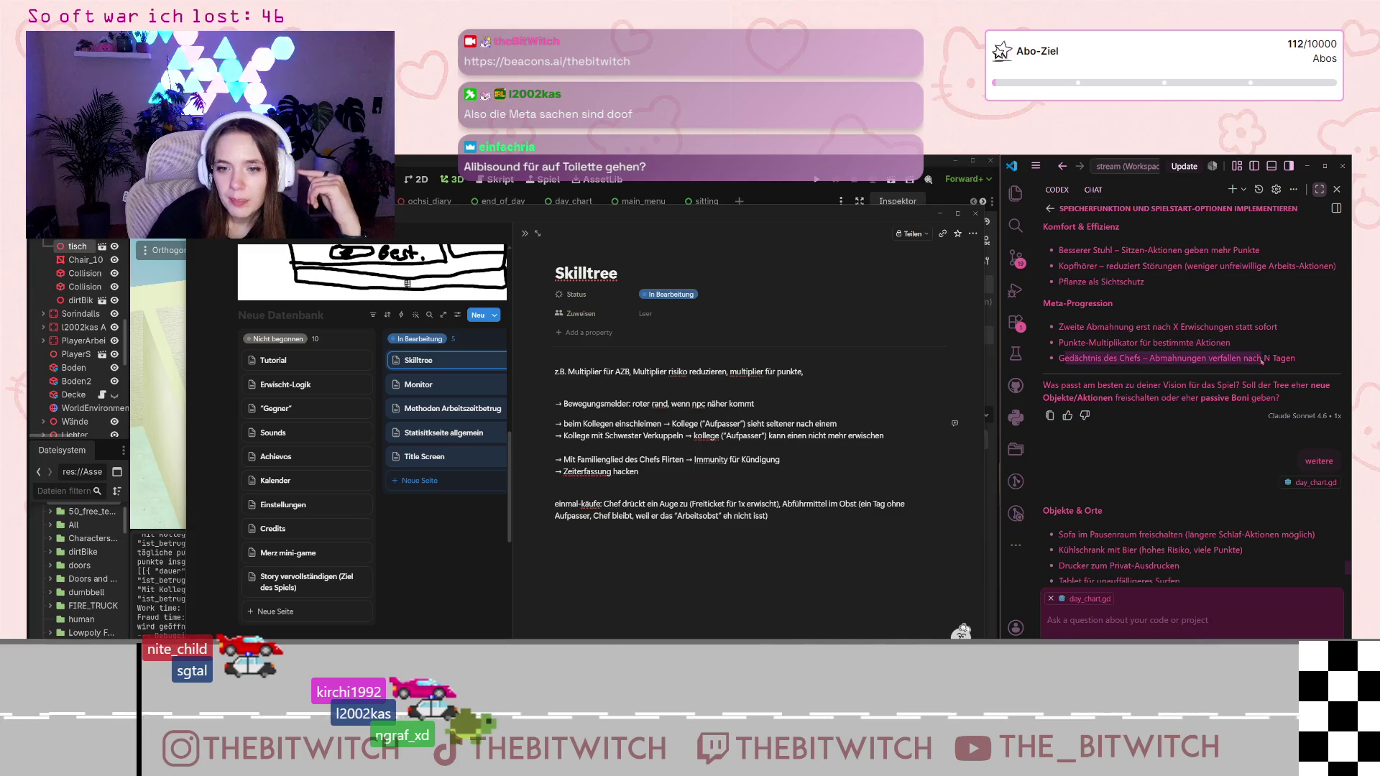
{"action": "left_click", "coordinate": [1227, 365]}
{"action": "left_click_drag", "start_coordinate": [1097, 328], "coordinate": [1214, 328]}
{"action": "left_click", "coordinate": [1200, 345]}
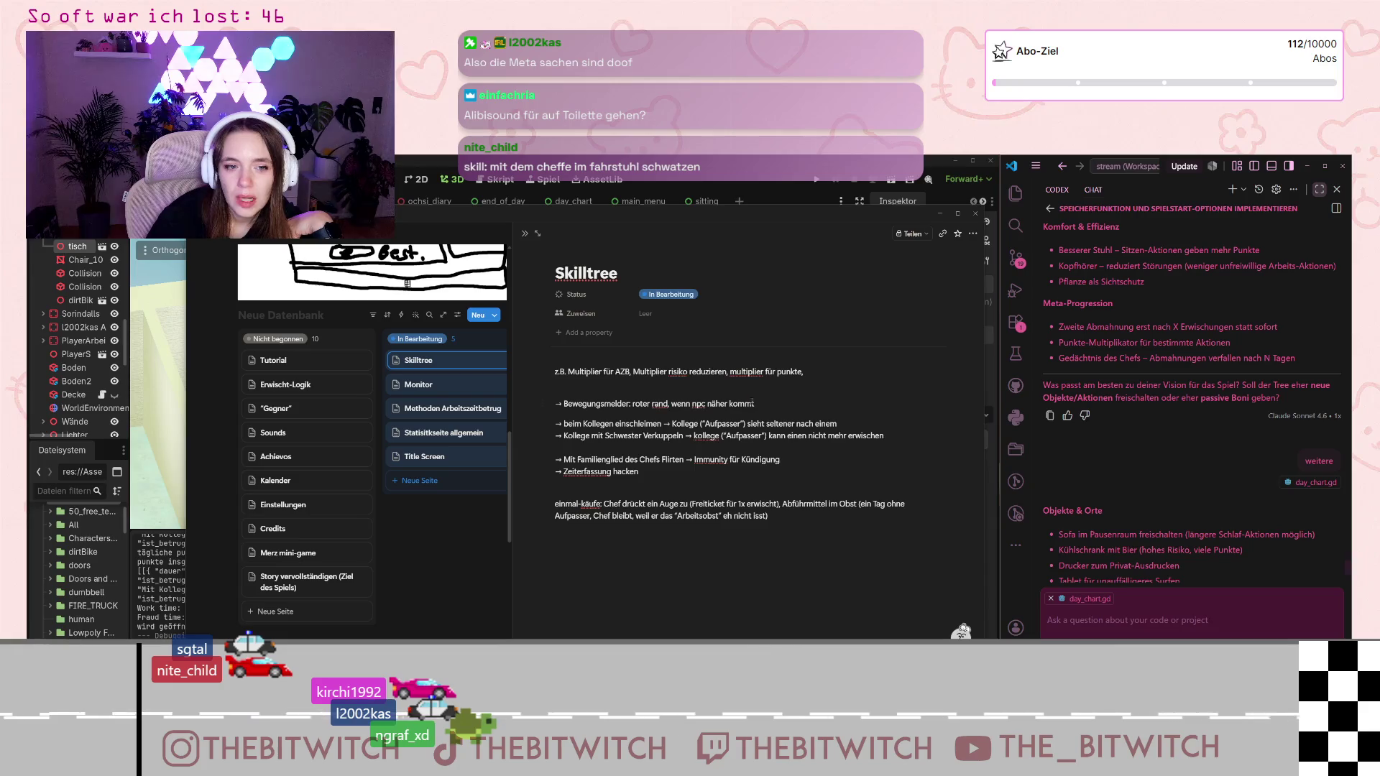
{"action": "scroll", "coordinate": [1216, 499], "scroll_direction": "down", "scroll_amount": 1}
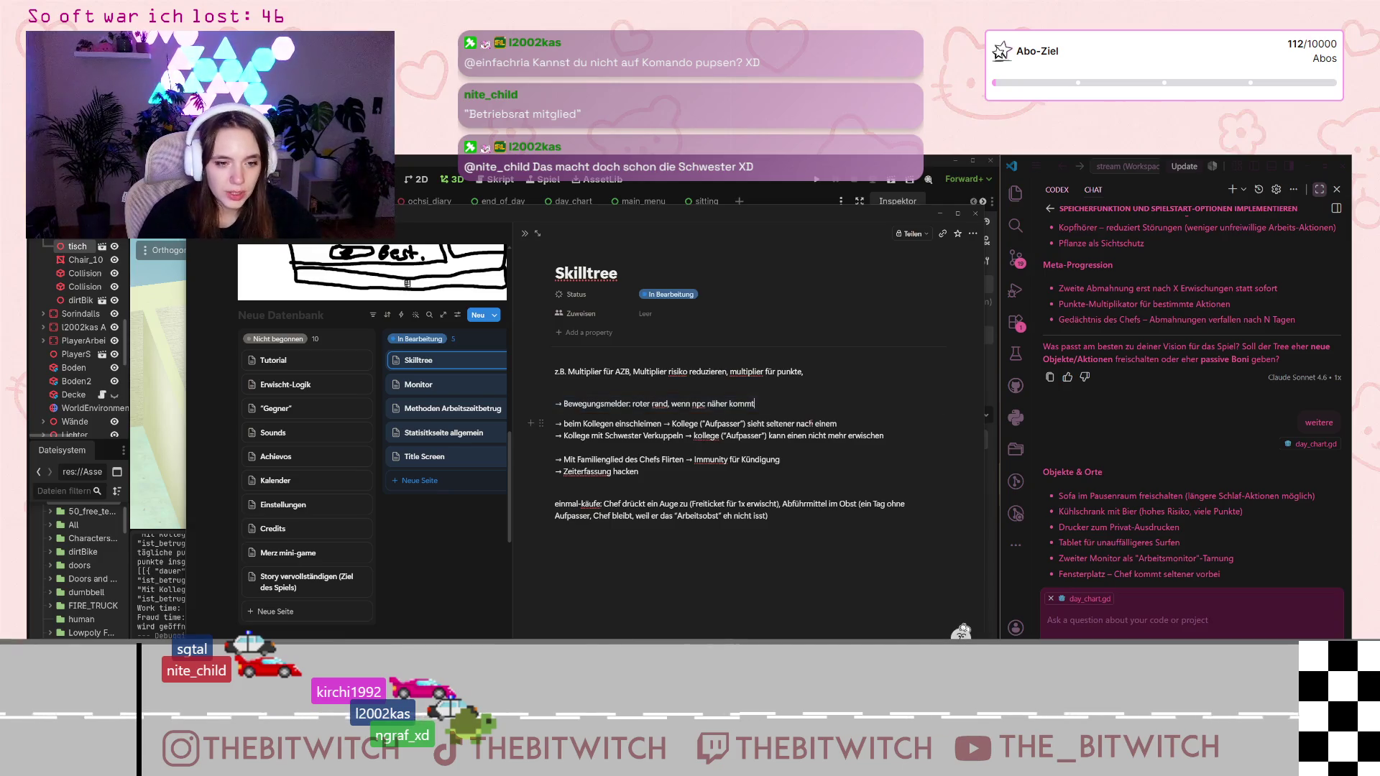
Add '-> *PUUUUPS* -> Toiletten-Sound (macht erwischen bei häufigen Toilettengängen nicht wahrscheinlicher)' below Bewegungsmelder.
{"action": "key", "text": "Return"}
{"action": "type", "text": ">"}
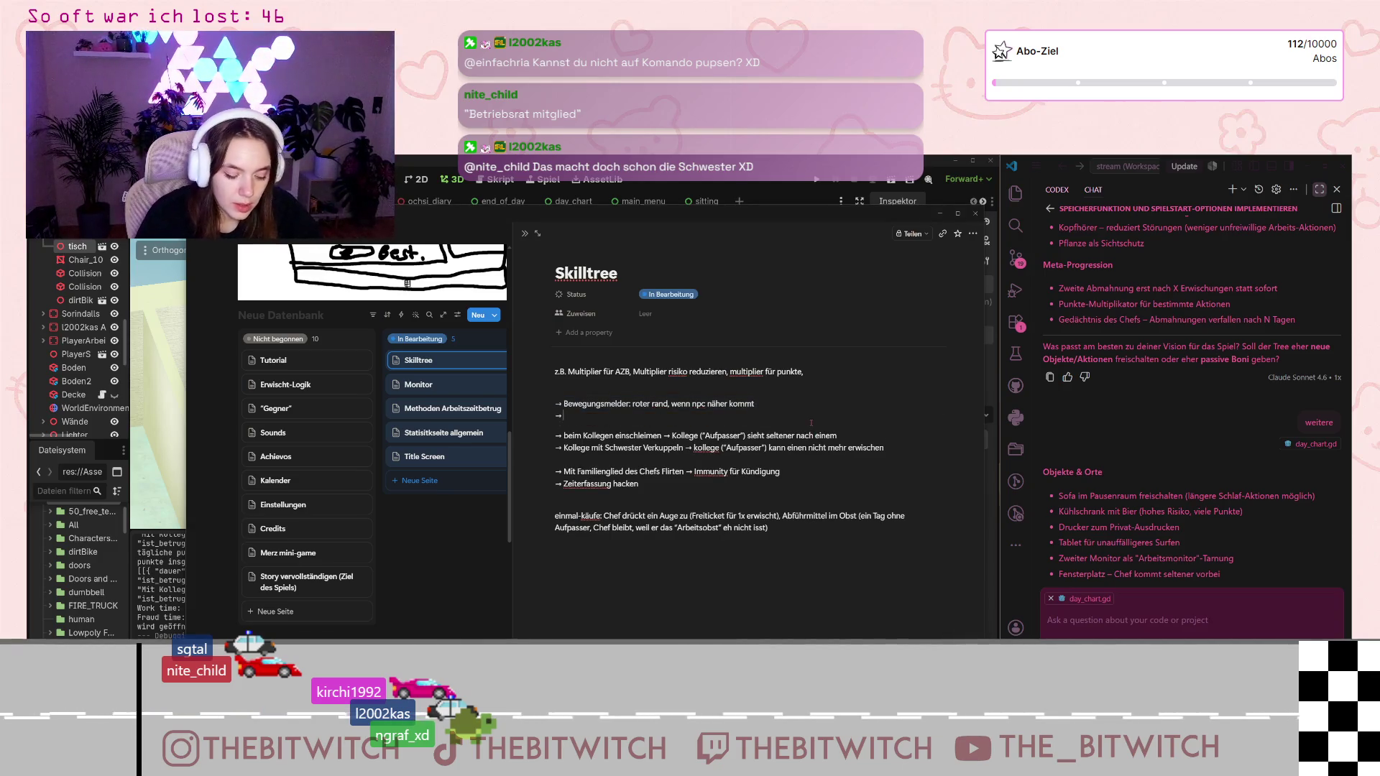
{"action": "type", "text": " Toilet"}
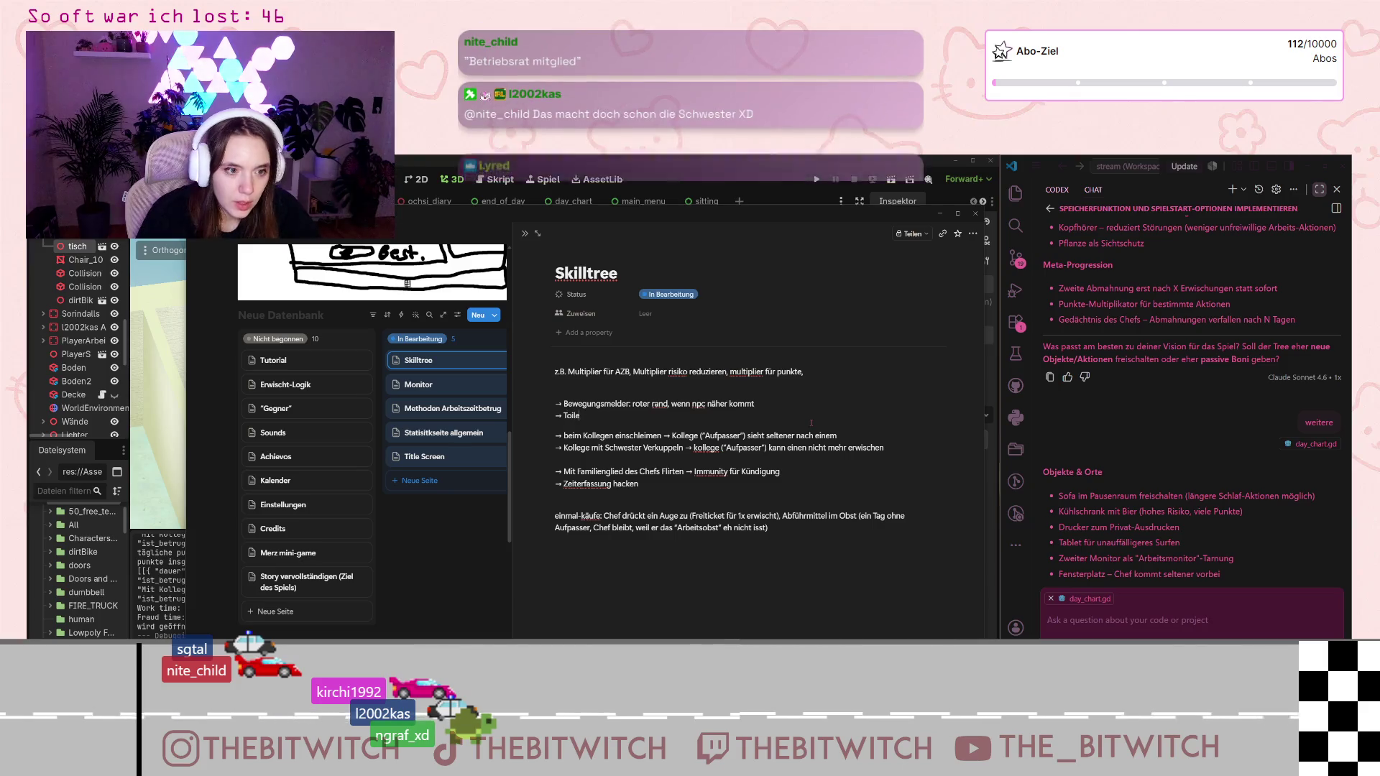
{"action": "key", "text": "ctrl+BackSpace"}
{"action": "type", "text": "*P"}
{"action": "type", "text": "UUUUPS*"}
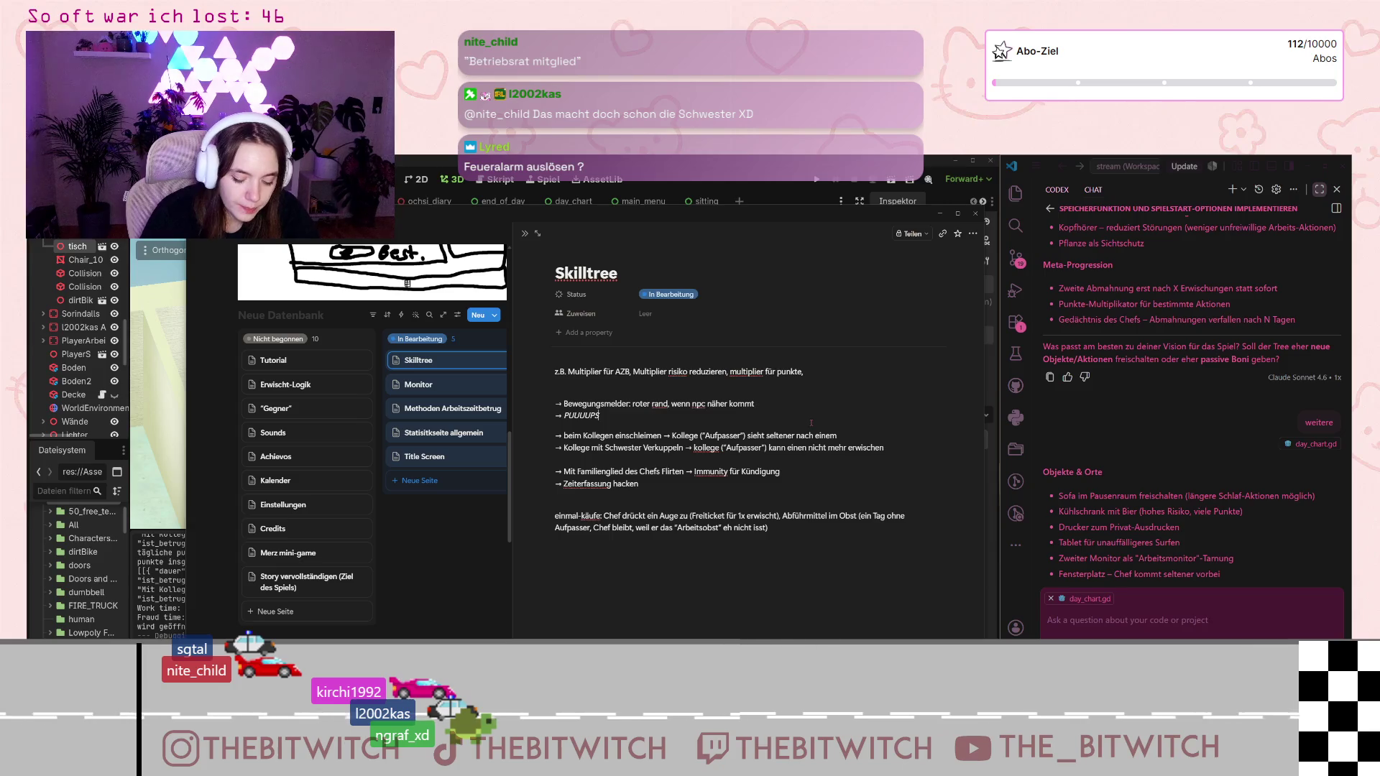
{"action": "type", "text": " ->"}
{"action": "key", "text": "BackSpace"}
{"action": "key", "text": "BackSpace"}
{"action": "key", "text": "BackSpace"}
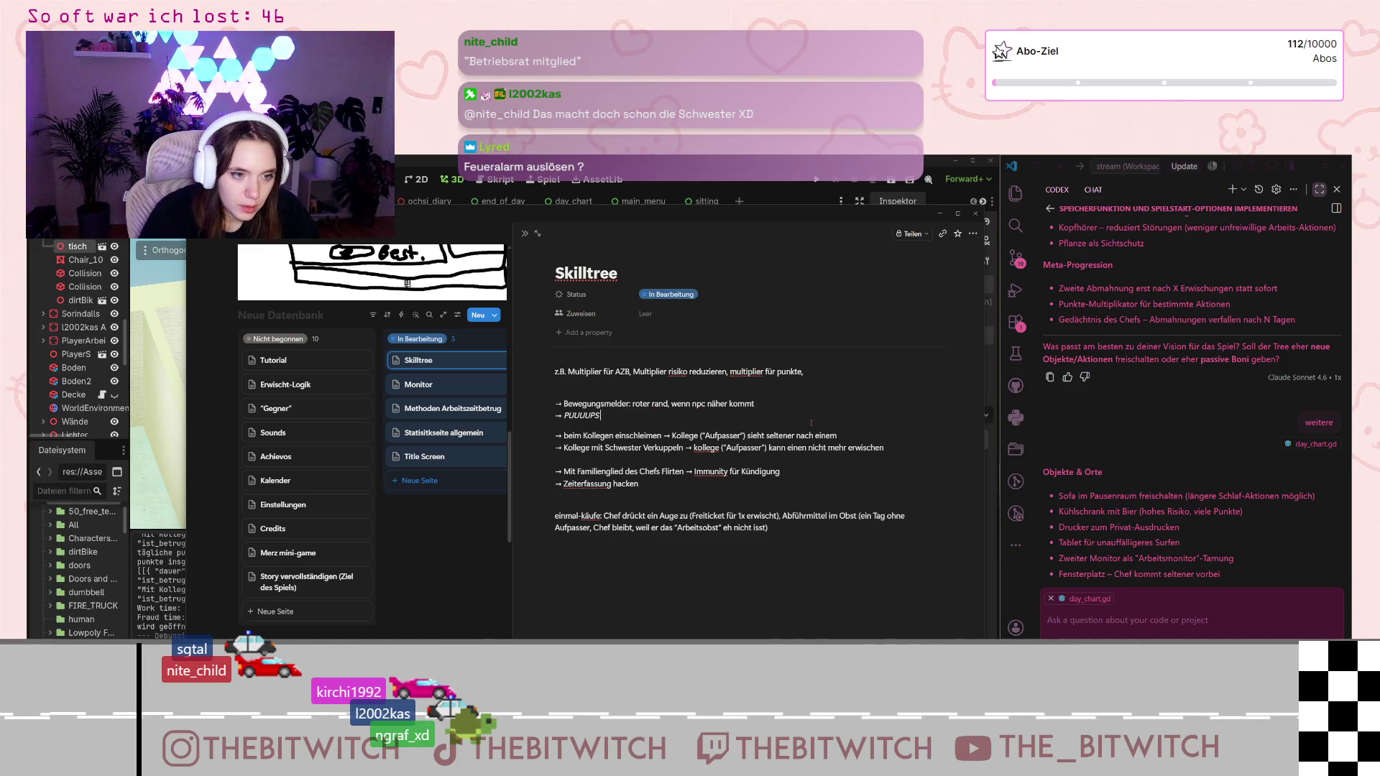
{"action": "type", "text": "> Toiletten"}
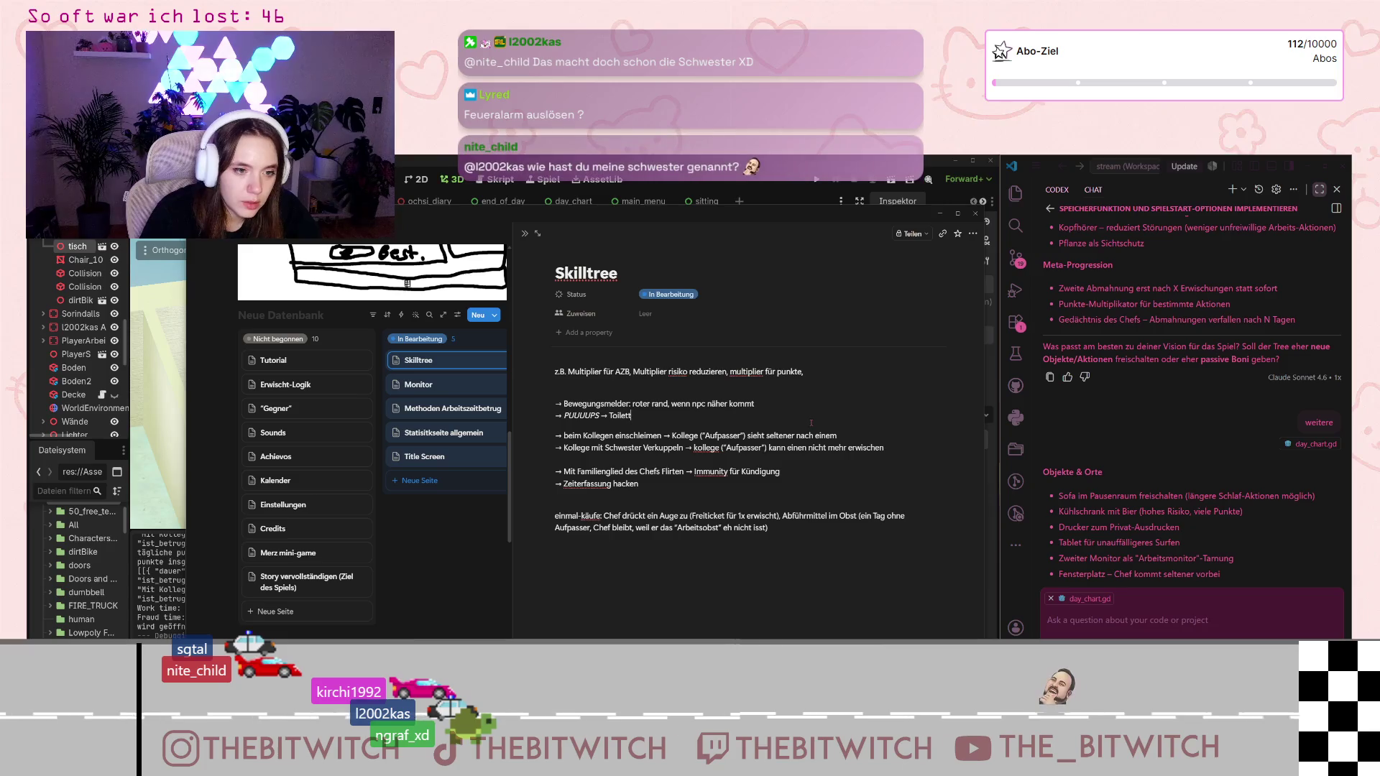
{"action": "type", "text": "-Sound ("}
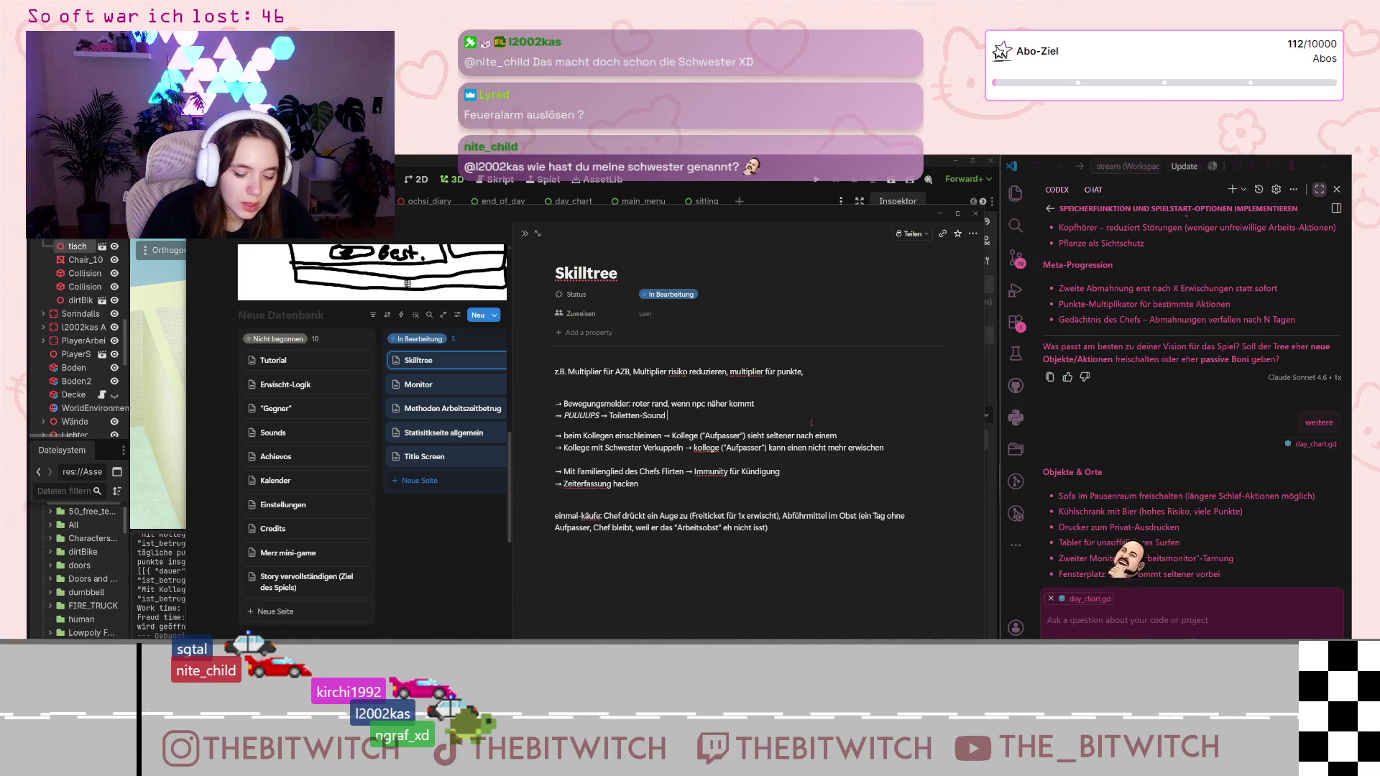
{"action": "type", "text": "macht erwisch"}
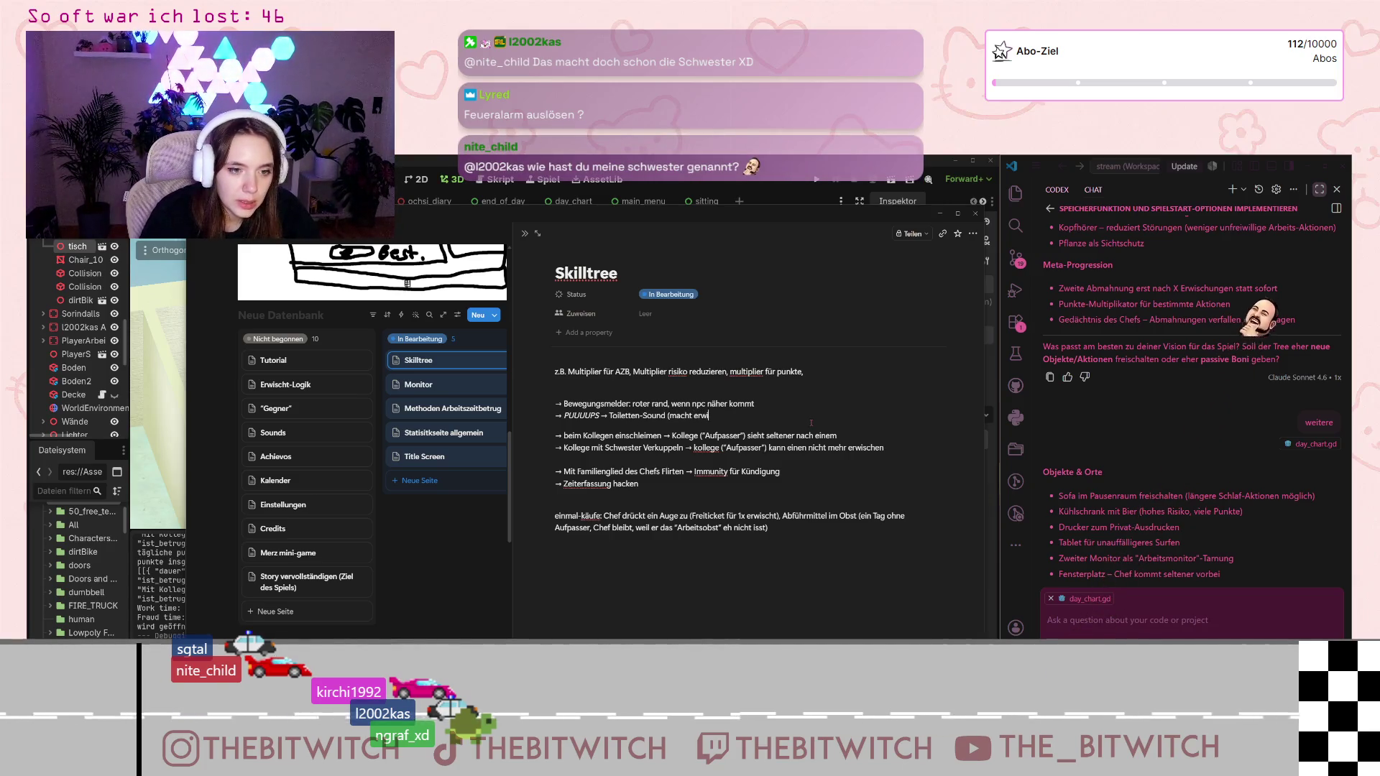
{"action": "type", "text": "en "}
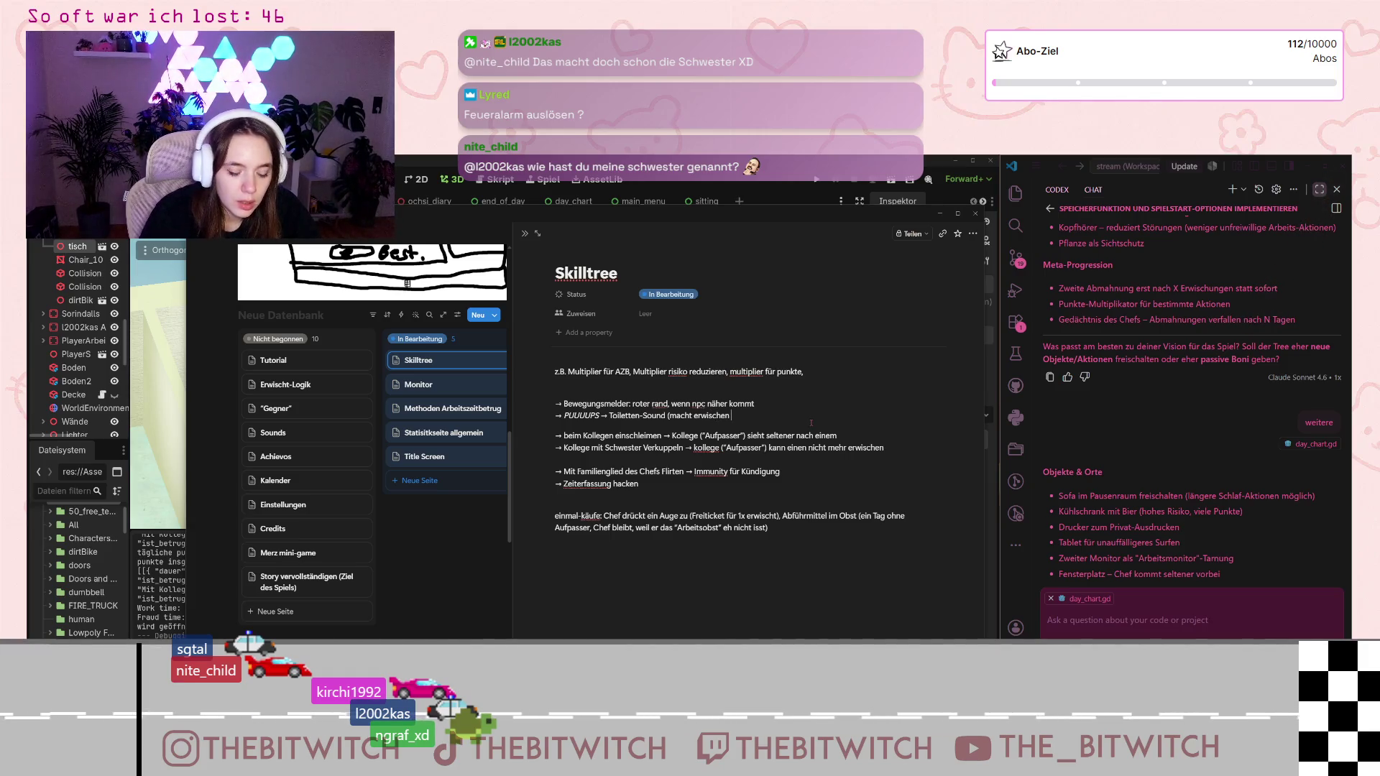
{"action": "type", "text": "bei häufigen"}
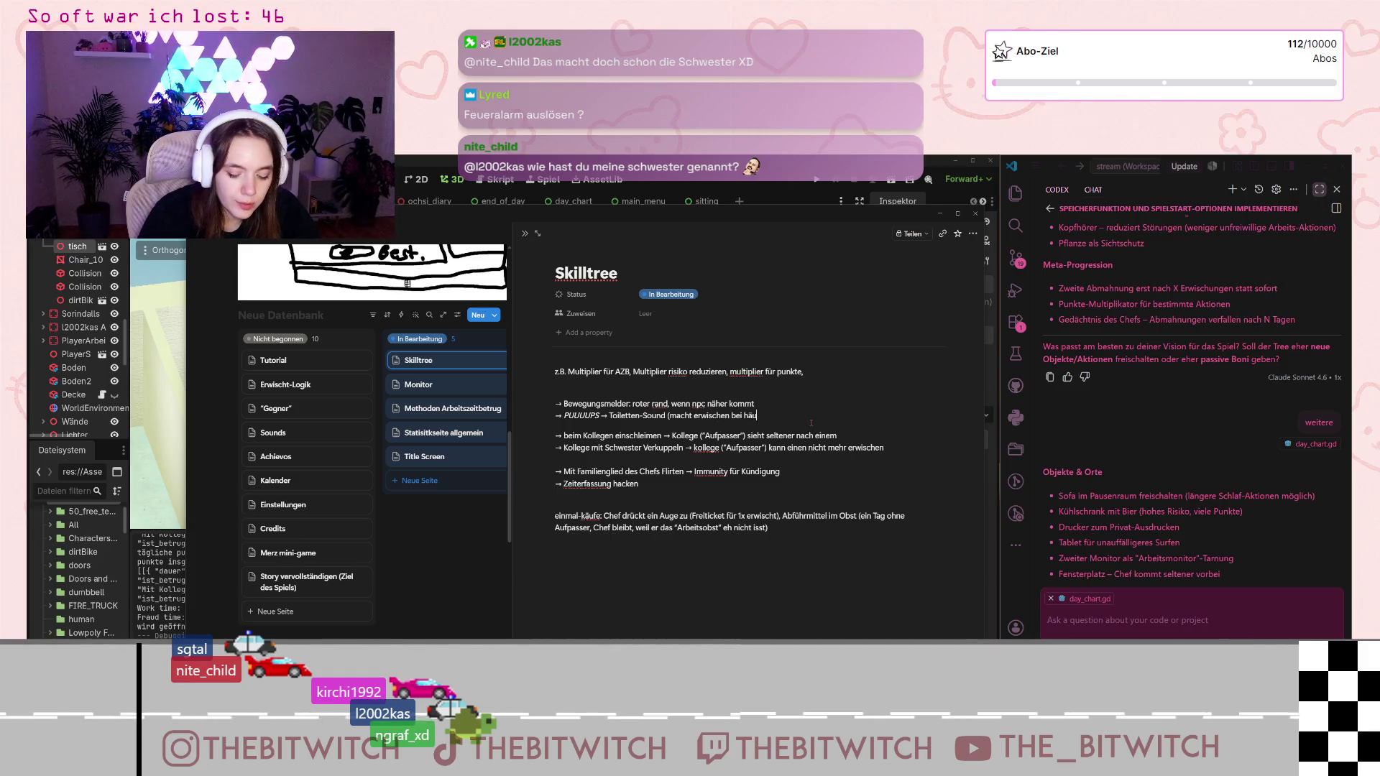
{"action": "type", "text": " toiletten"}
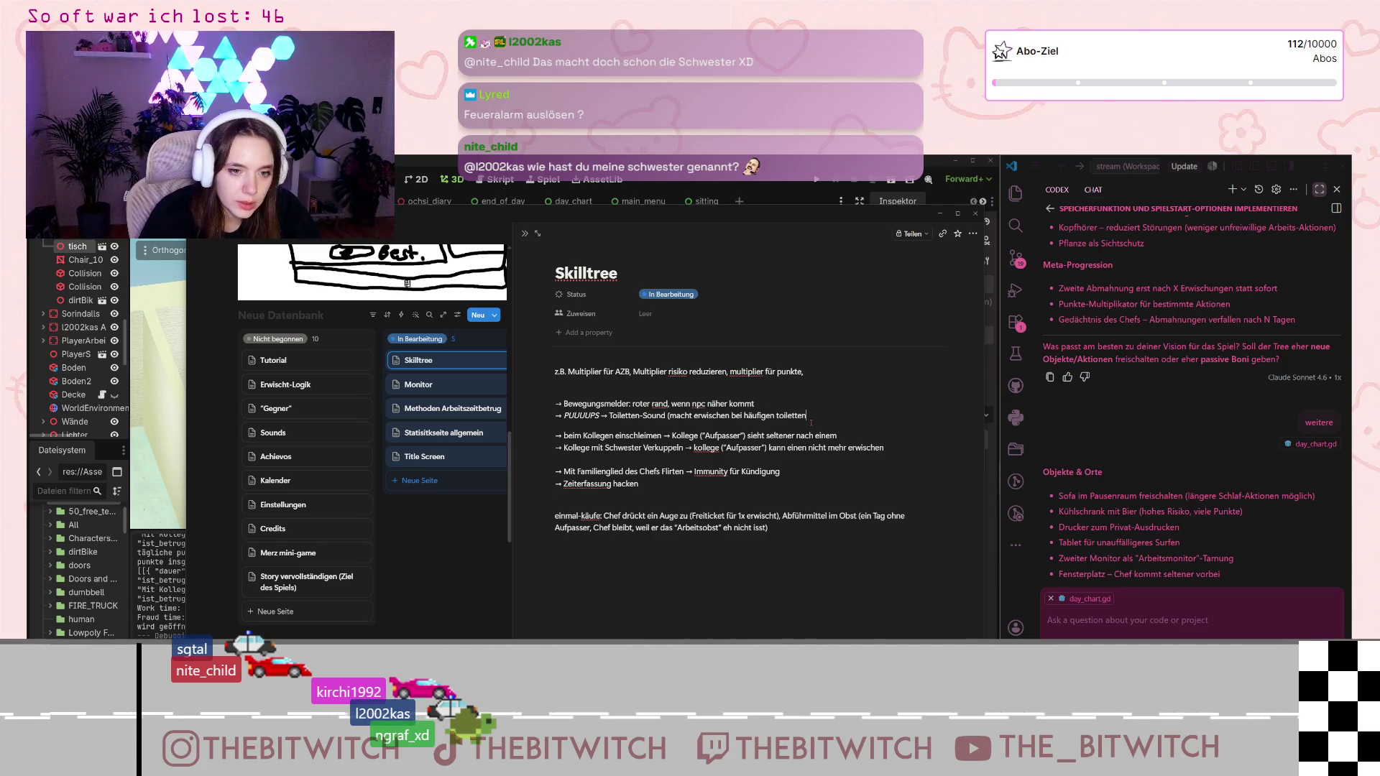
{"action": "type", "text": "ängen nicht w"}
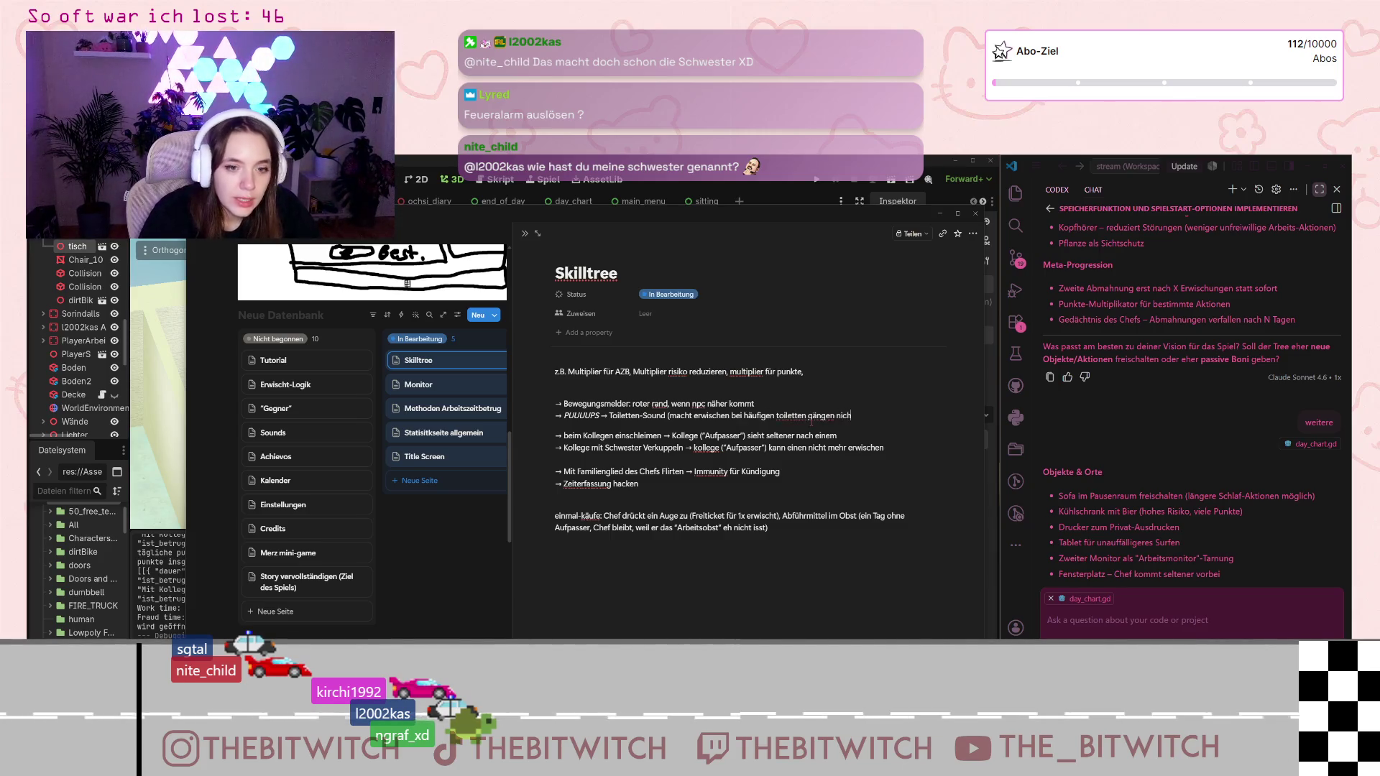
{"action": "type", "text": "ahr"}
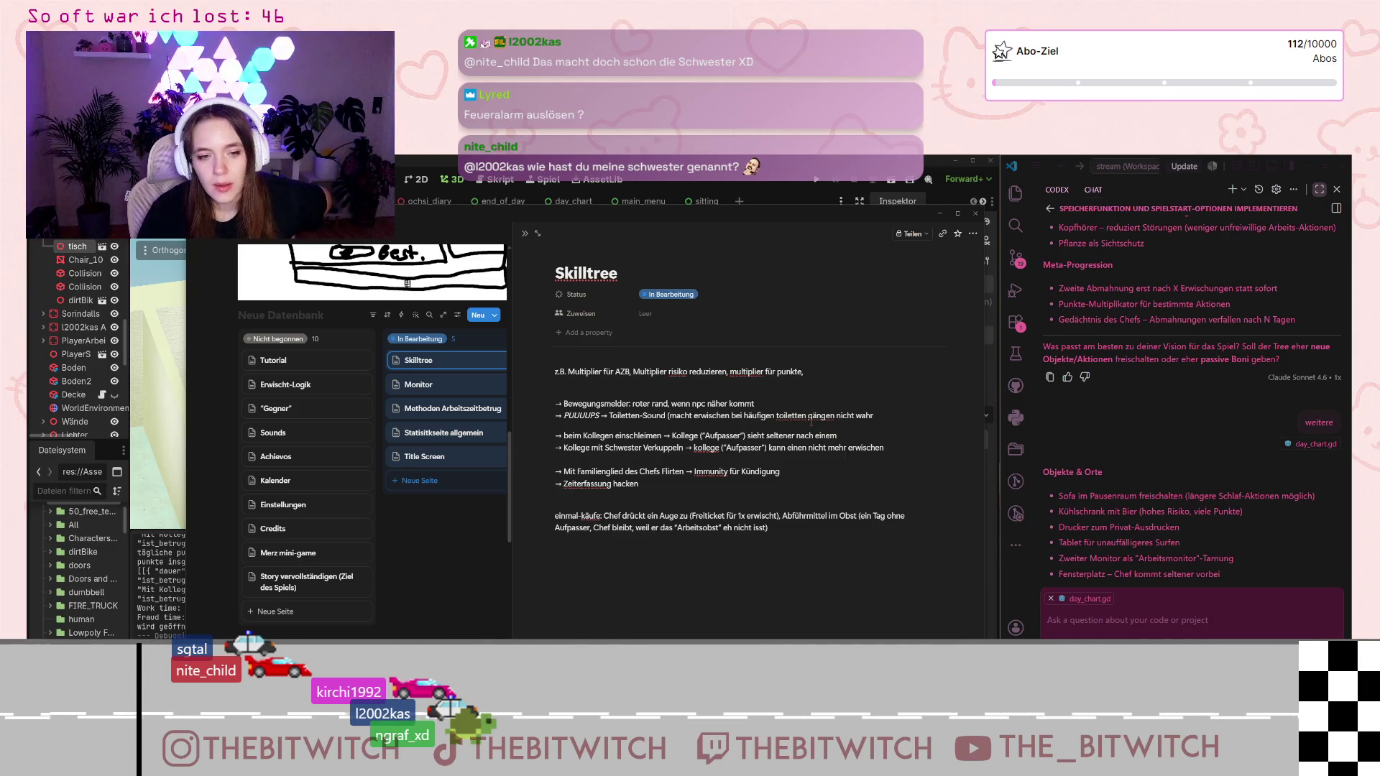
{"action": "type", "text": "scheinlicher"}
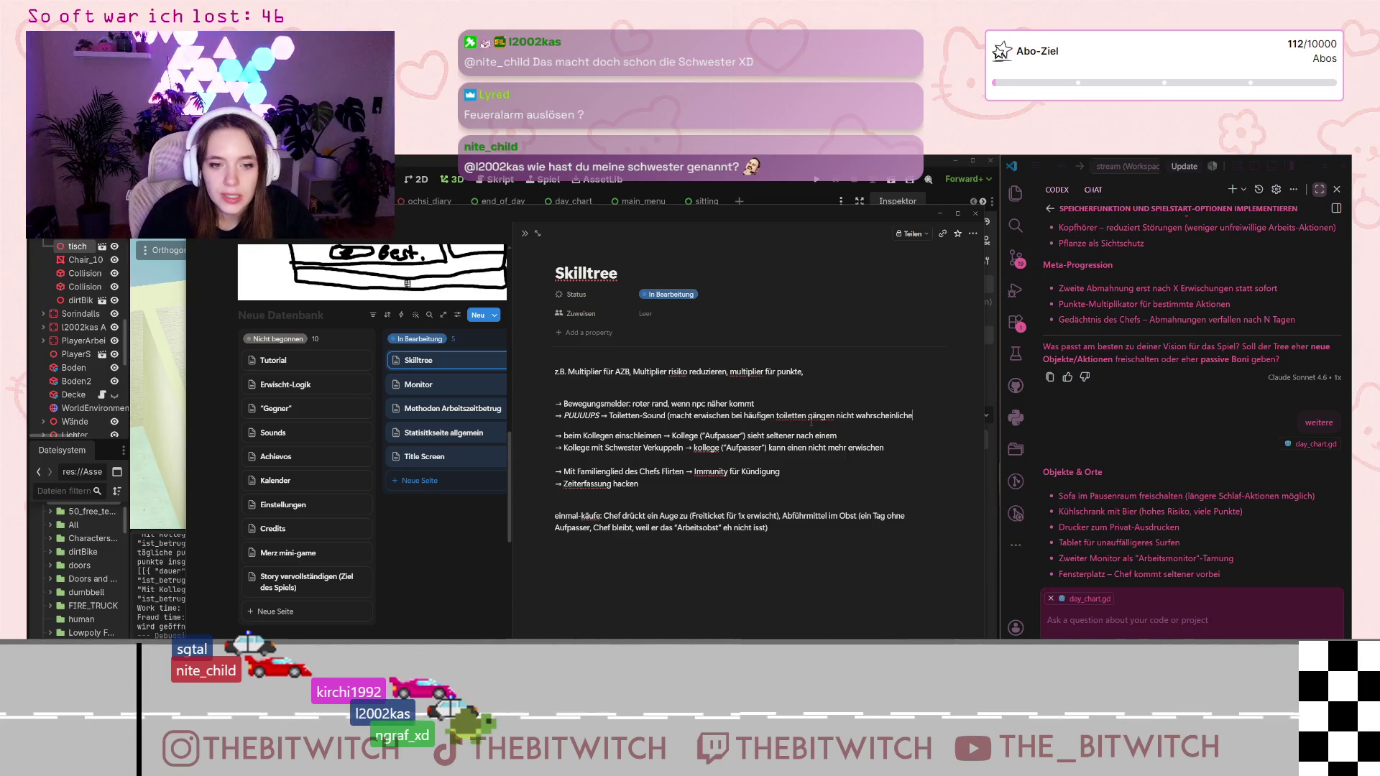
{"action": "type", "text": ")"}
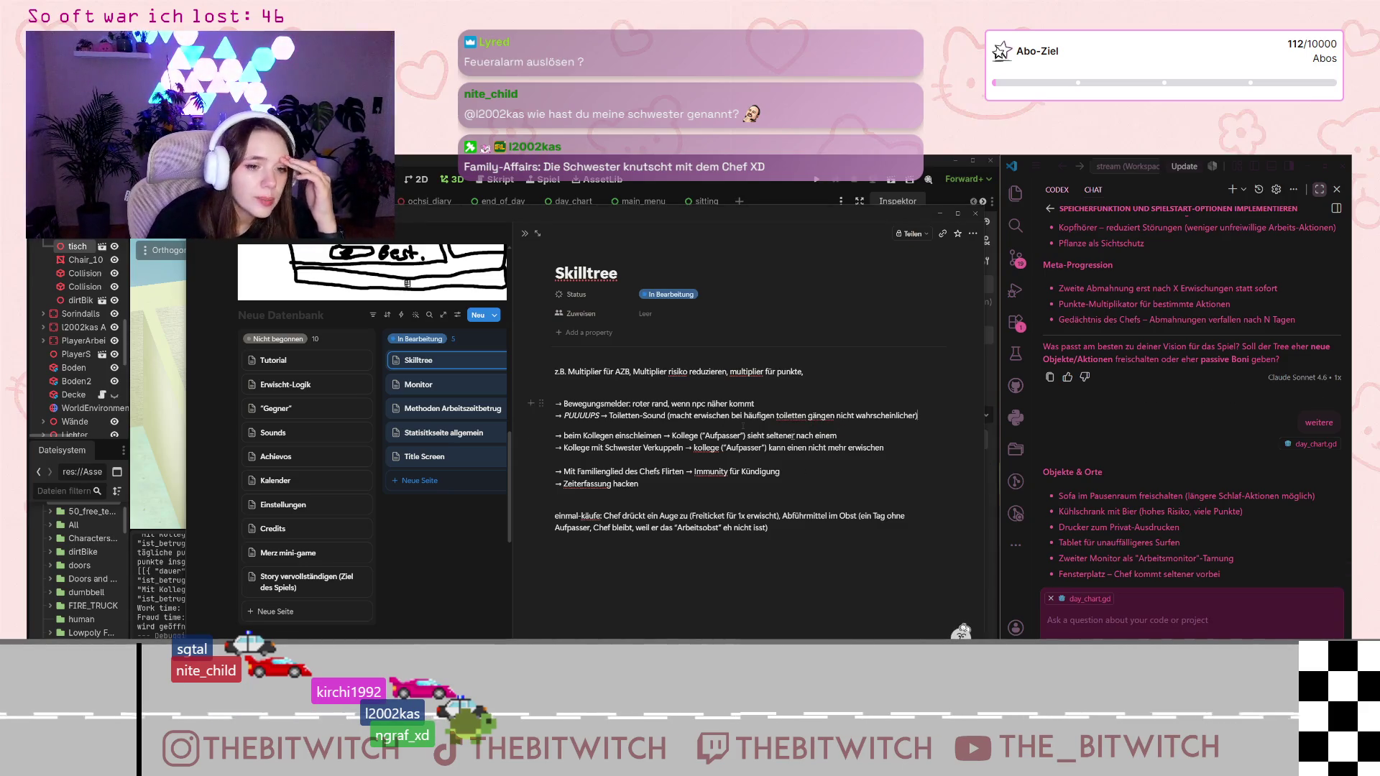
Add the idea line 'Sofa freischalten (vorher gesperrt)' below the PUUUUPS line.
{"action": "key", "text": "Return"}
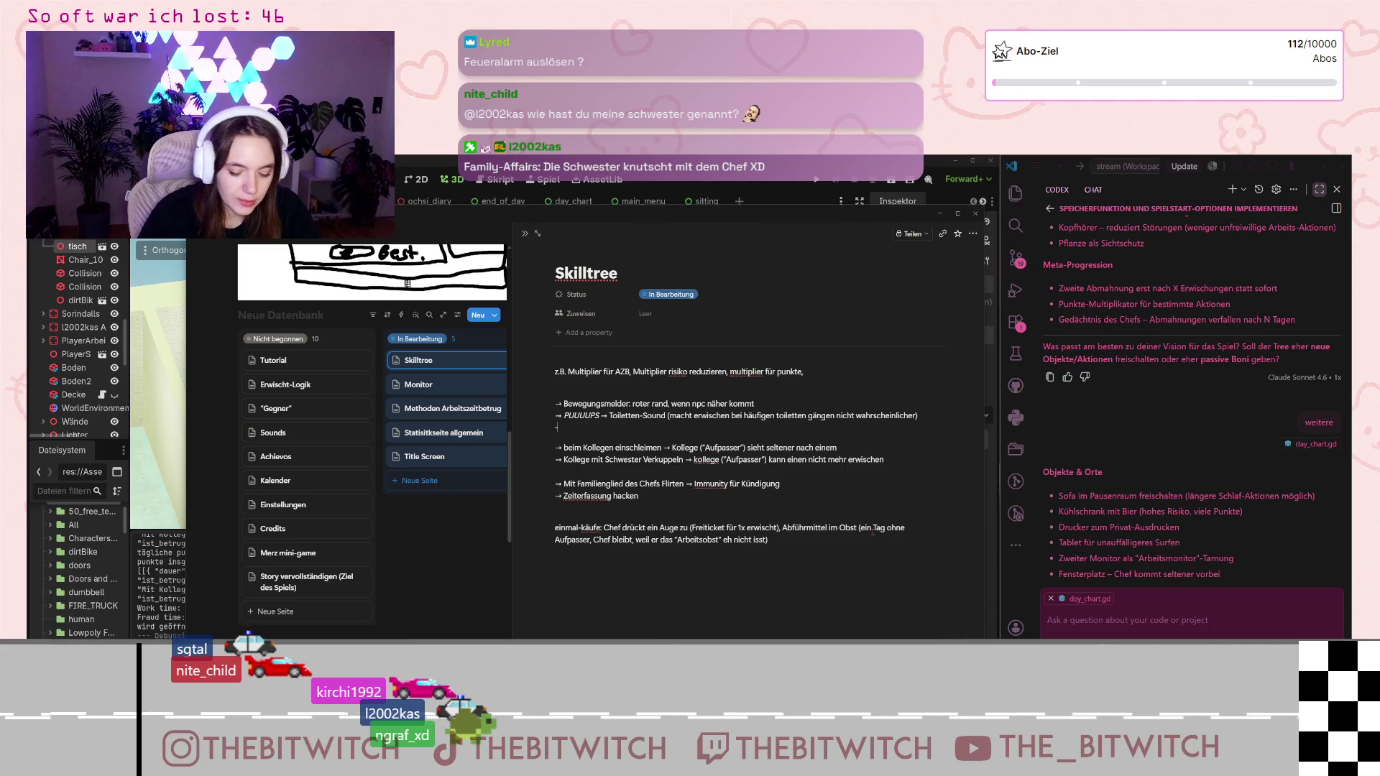
{"action": "type", "text": "Sofa"}
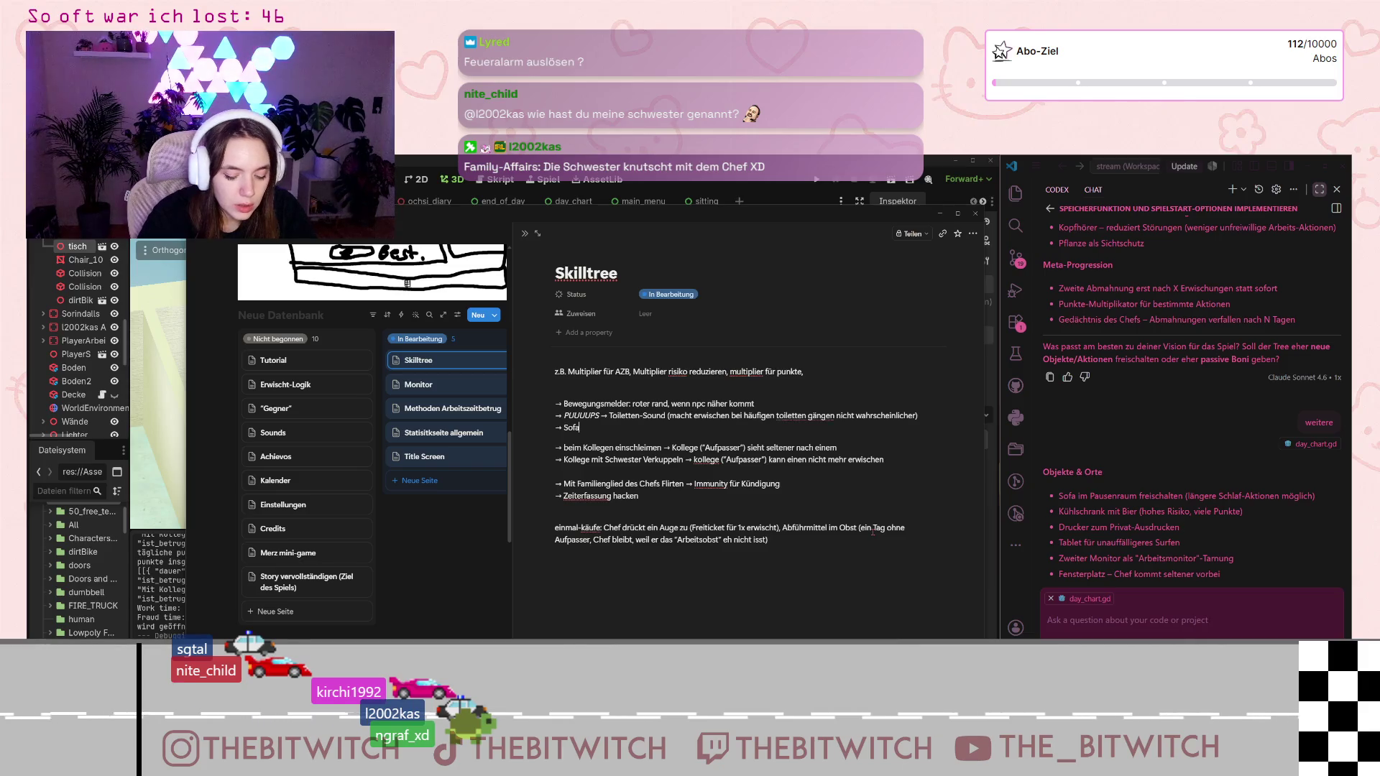
{"action": "key", "text": "BackSpace"}
{"action": "key", "text": "BackSpace"}
{"action": "type", "text": "of"}
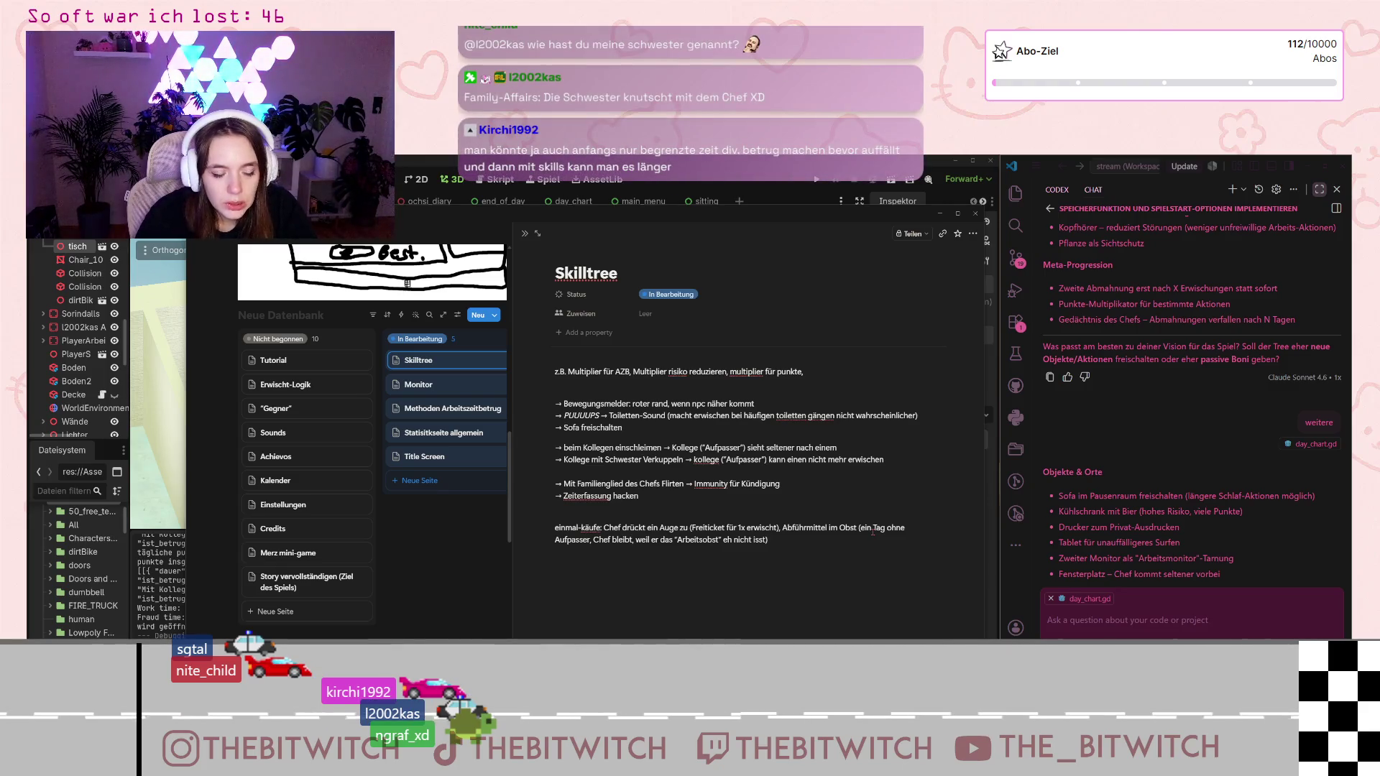
{"action": "type", "text": "vorher"}
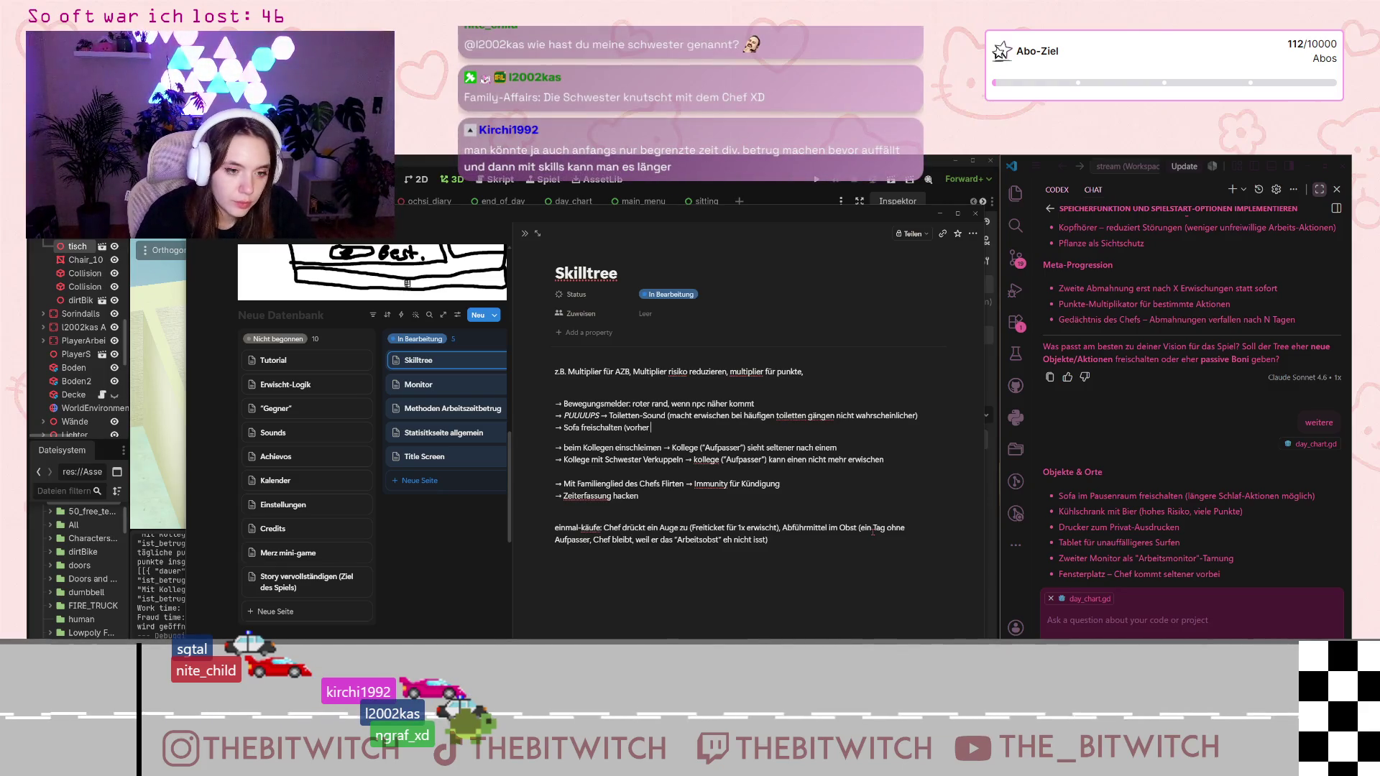
{"action": "type", "text": " gesperrt"}
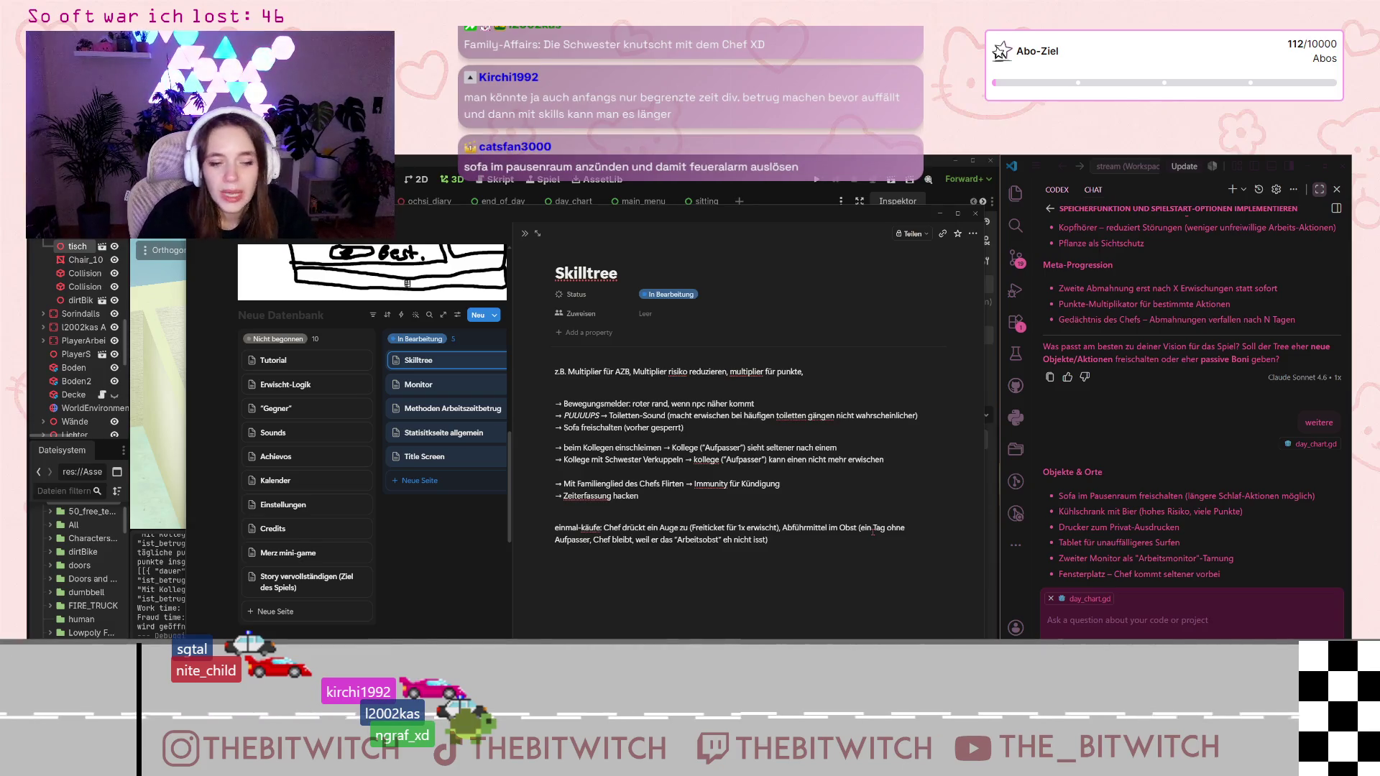
{"action": "type", "text": ")"}
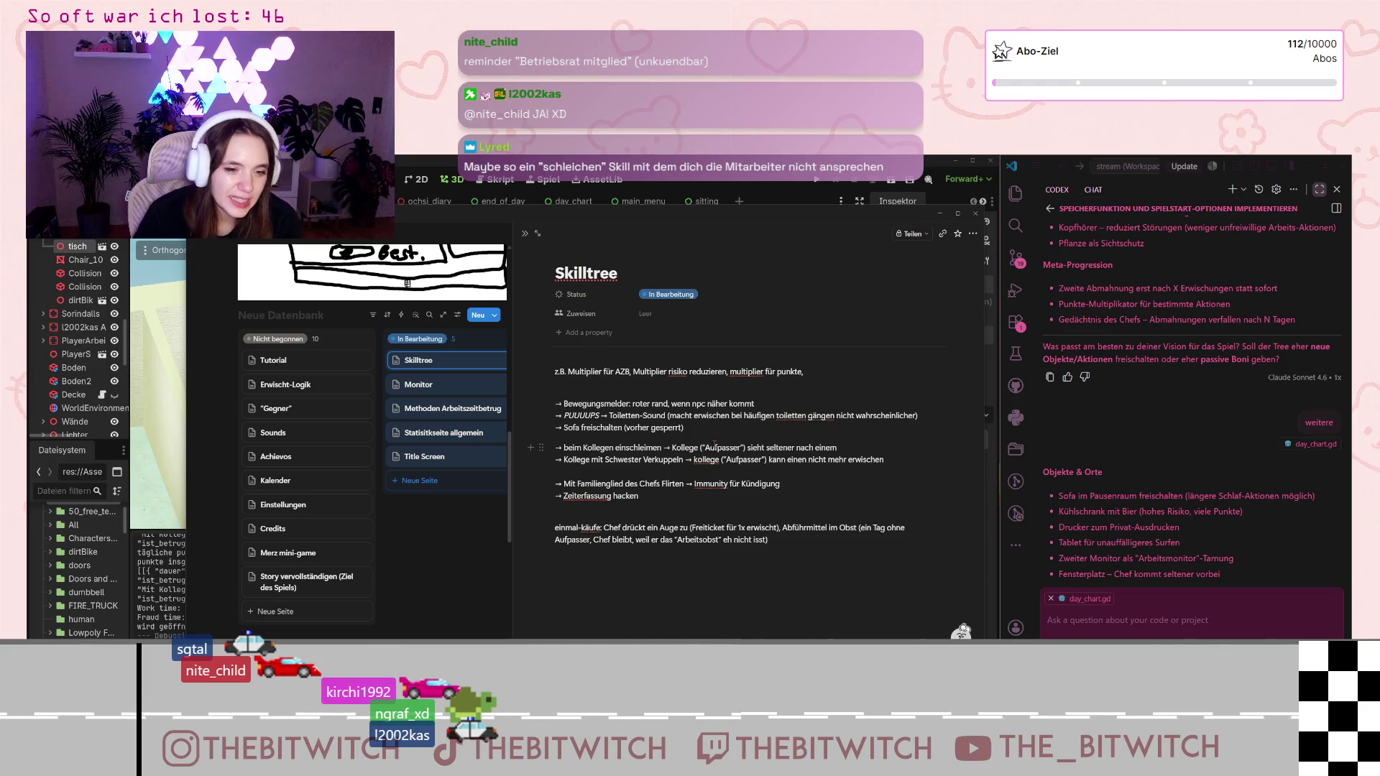
Start a 'Family Affairs:' idea, reread the Skilltree lines, then bring the Godot editor forward.
{"action": "type", "text": "Family "}
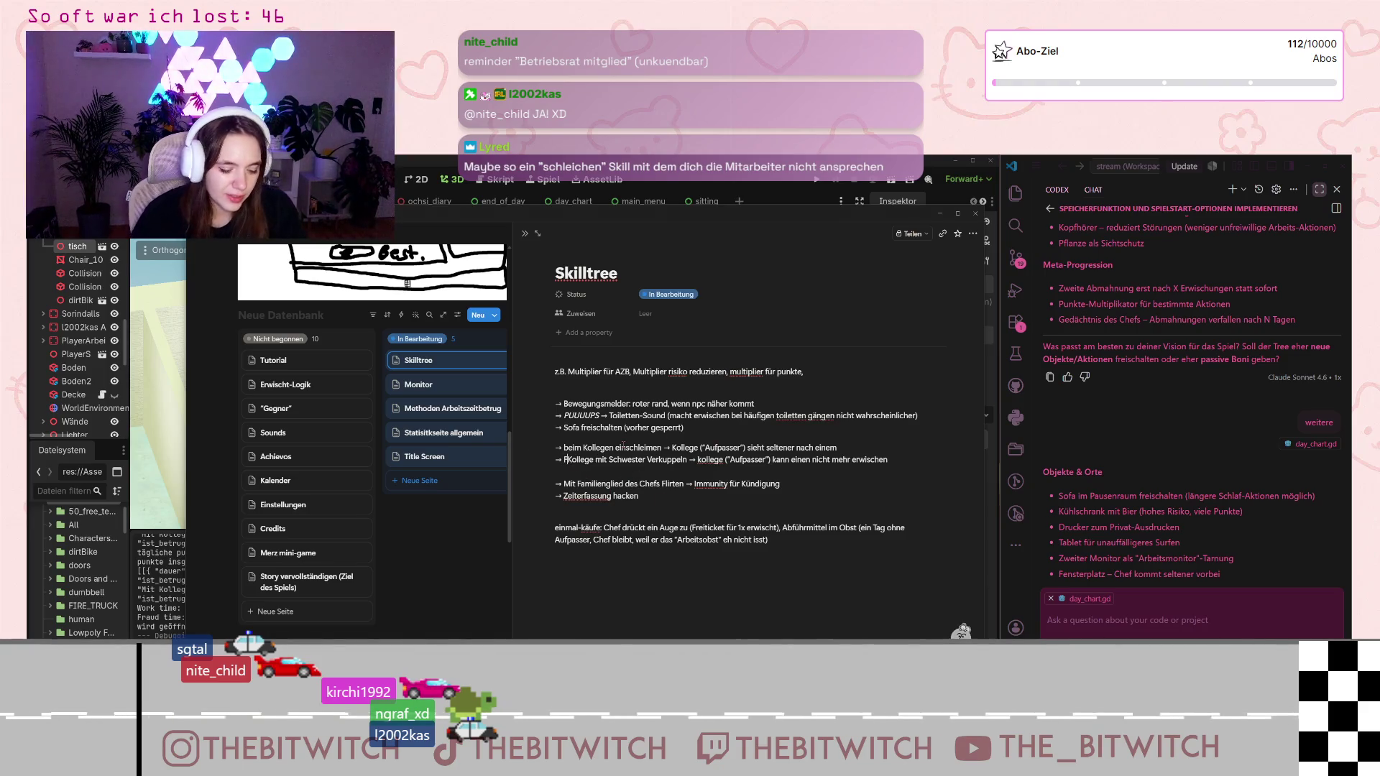
{"action": "type", "text": "Affairs"}
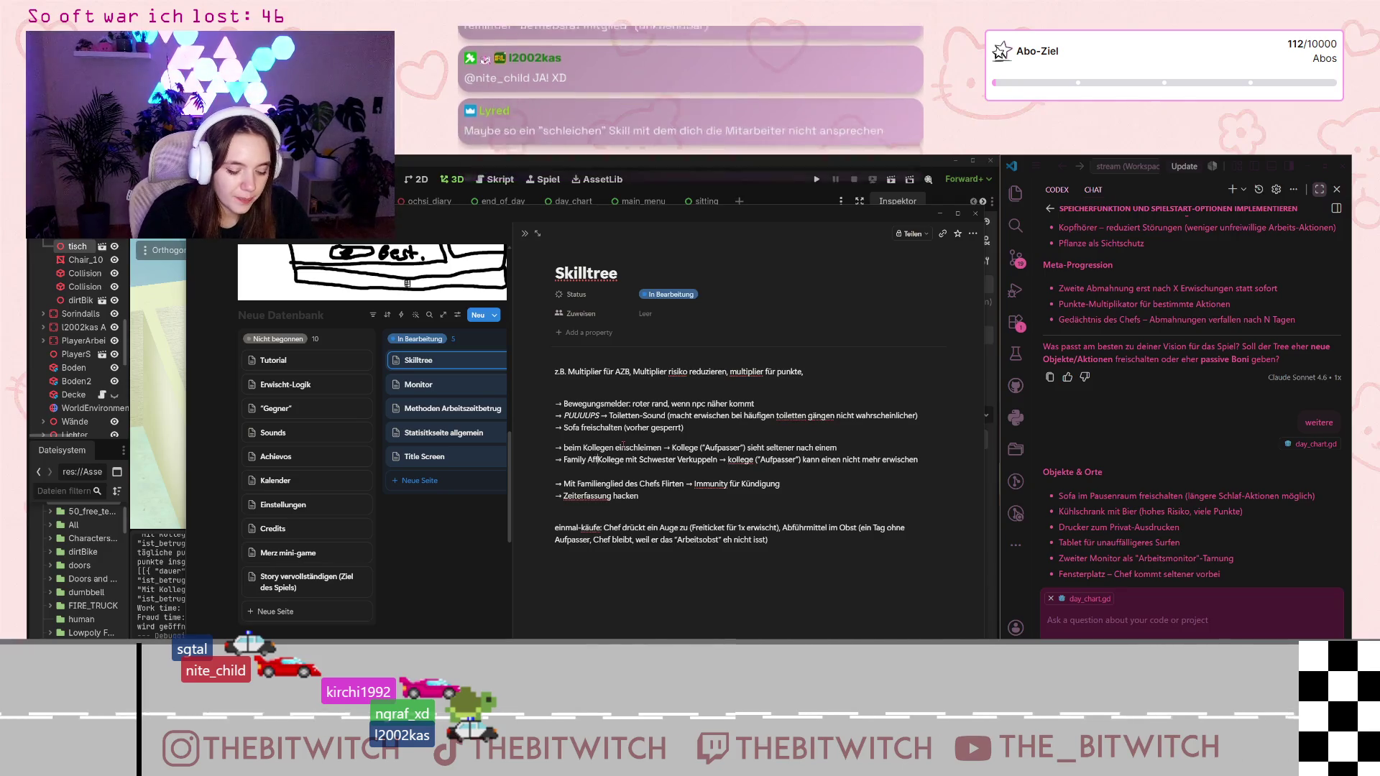
{"action": "type", "text": ":"}
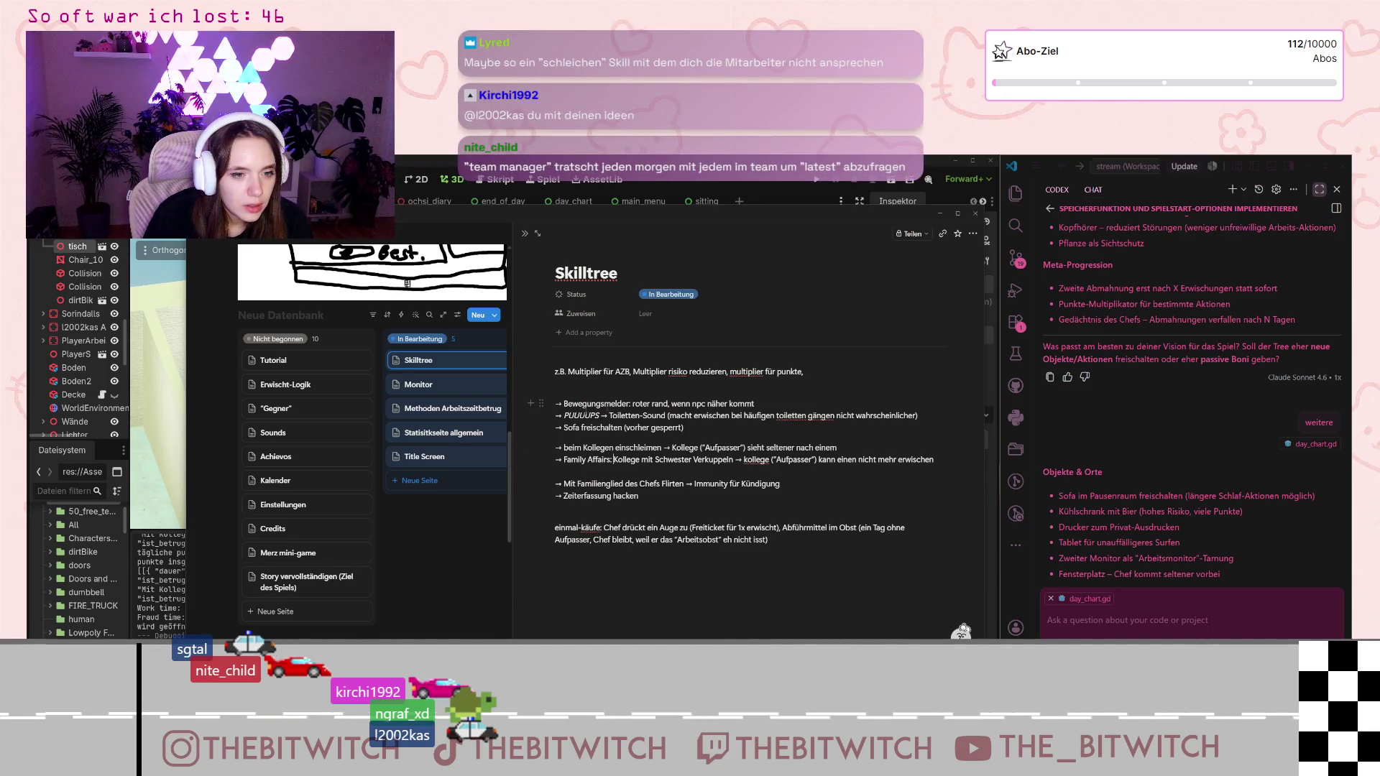
{"action": "left_click_drag", "start_coordinate": [563, 403], "coordinate": [720, 404]}
{"action": "left_click", "coordinate": [719, 404]}
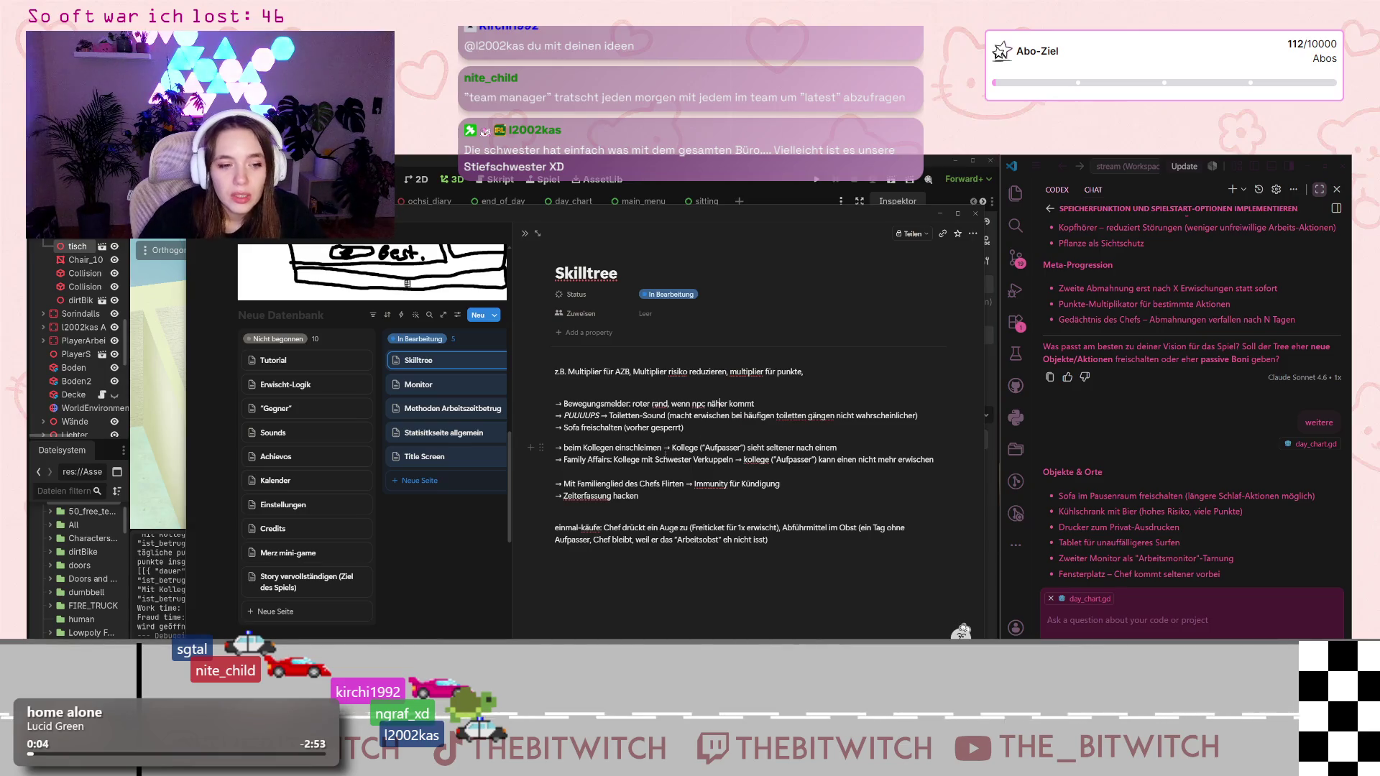
{"action": "double_click", "coordinate": [692, 460]}
{"action": "left_click", "coordinate": [589, 486]}
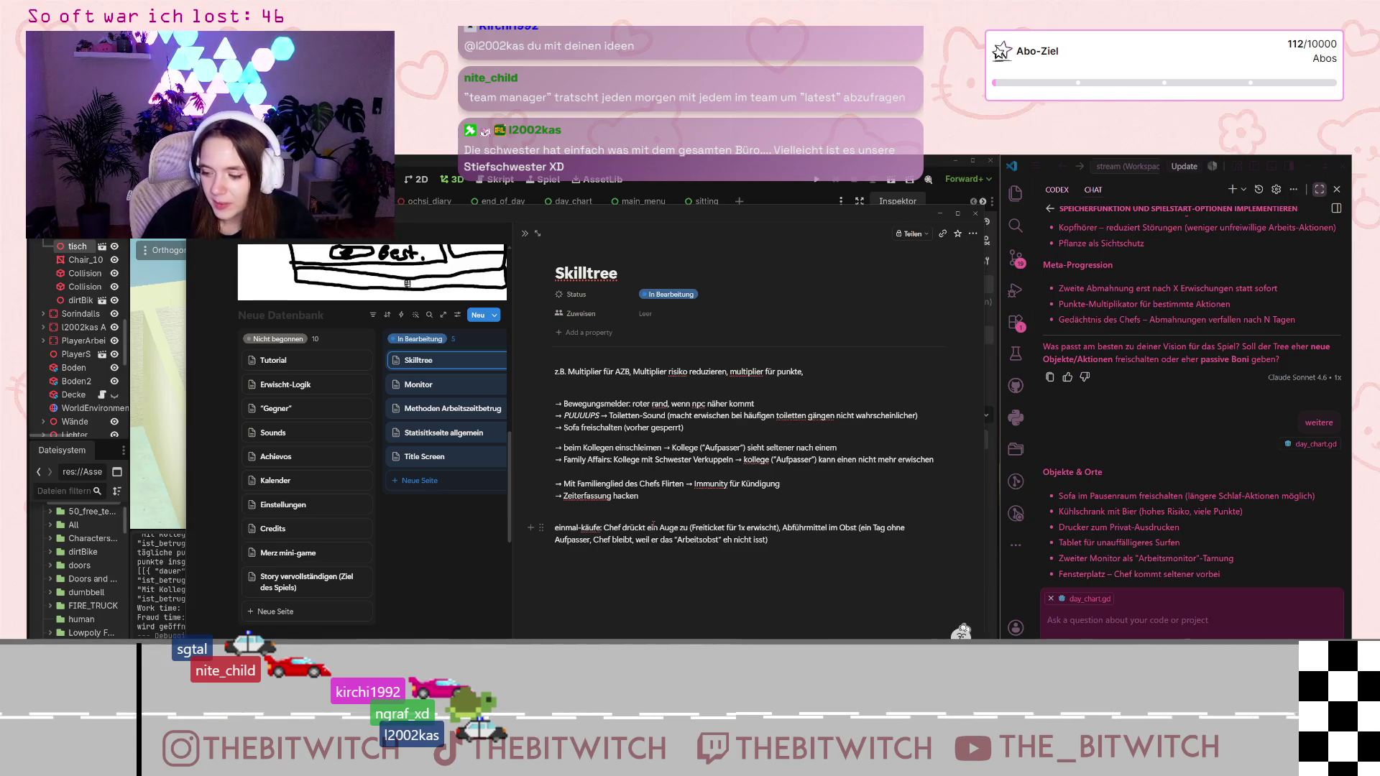
{"action": "left_click", "coordinate": [166, 445]}
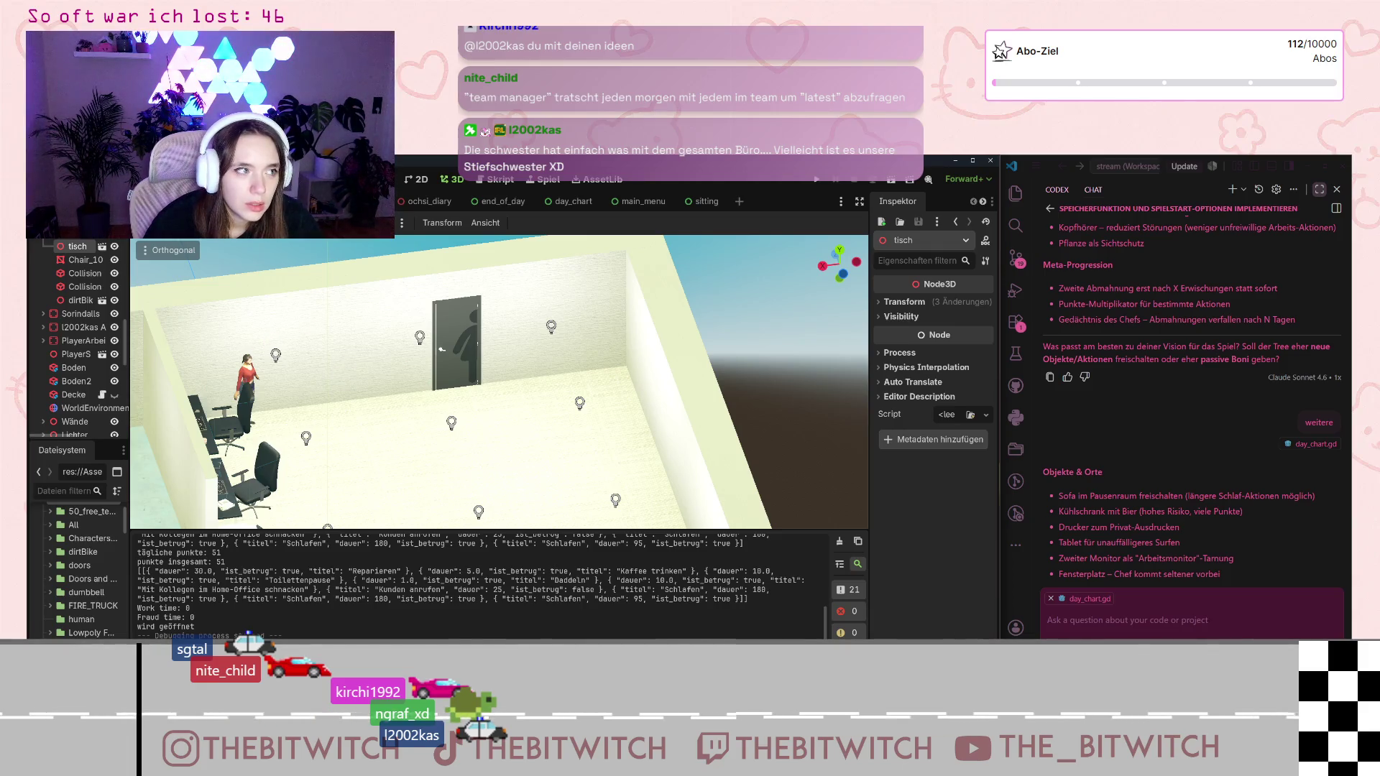
Focus a CSGBox3D wall box under Wände and zoom around the nearby desk and character.
{"action": "left_click", "coordinate": [291, 298]}
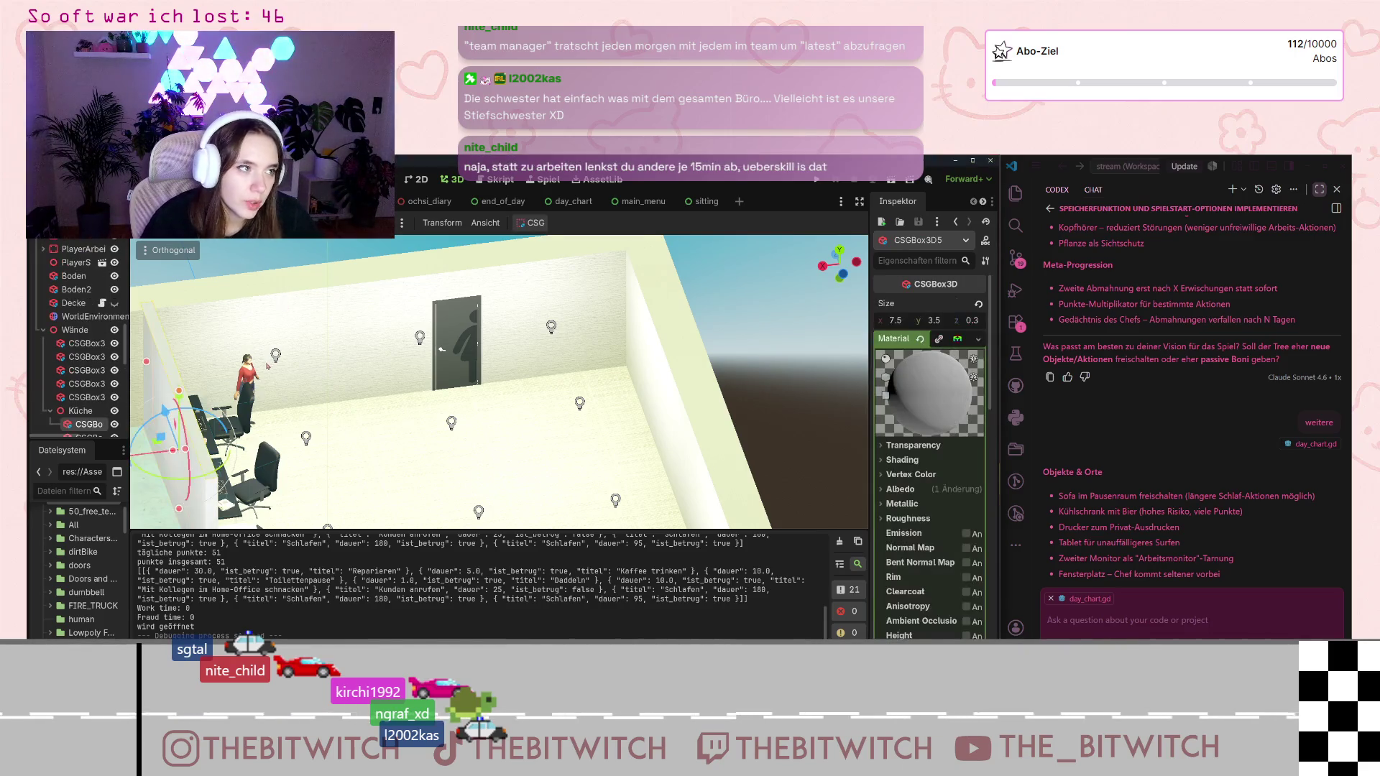
{"action": "scroll", "coordinate": [676, 302], "scroll_direction": "up", "scroll_amount": 5}
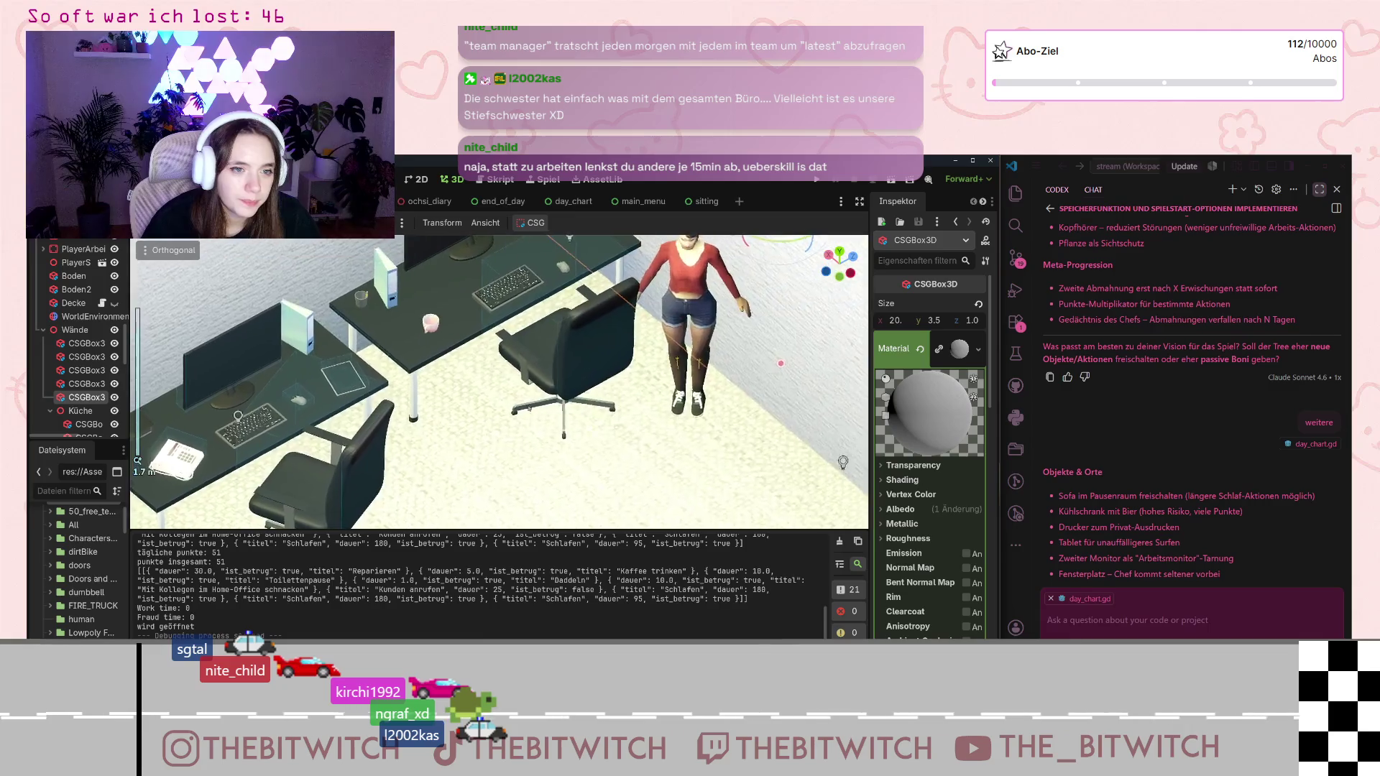
{"action": "key", "text": "f"}
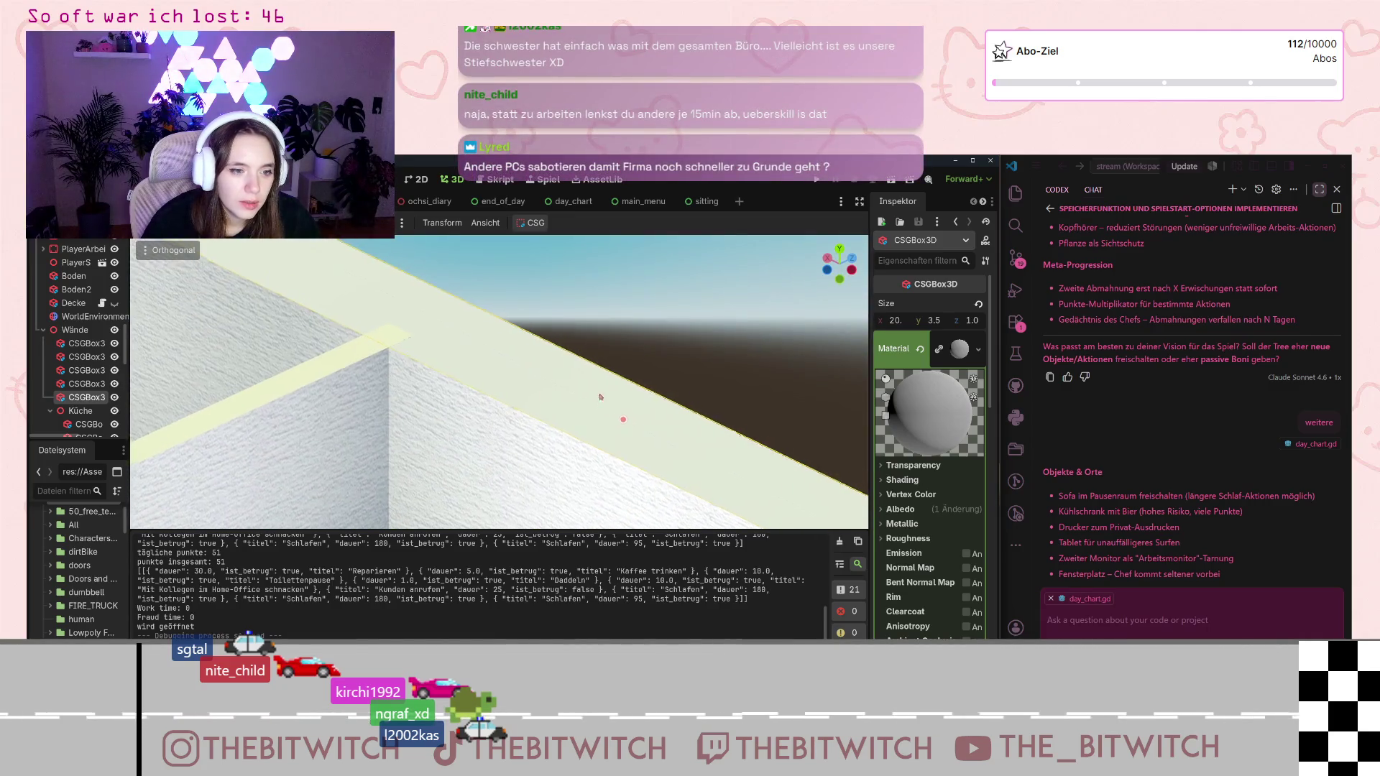
{"action": "scroll", "coordinate": [606, 410], "scroll_direction": "down", "scroll_amount": 5}
{"action": "scroll", "coordinate": [596, 395], "scroll_direction": "up", "scroll_amount": 4}
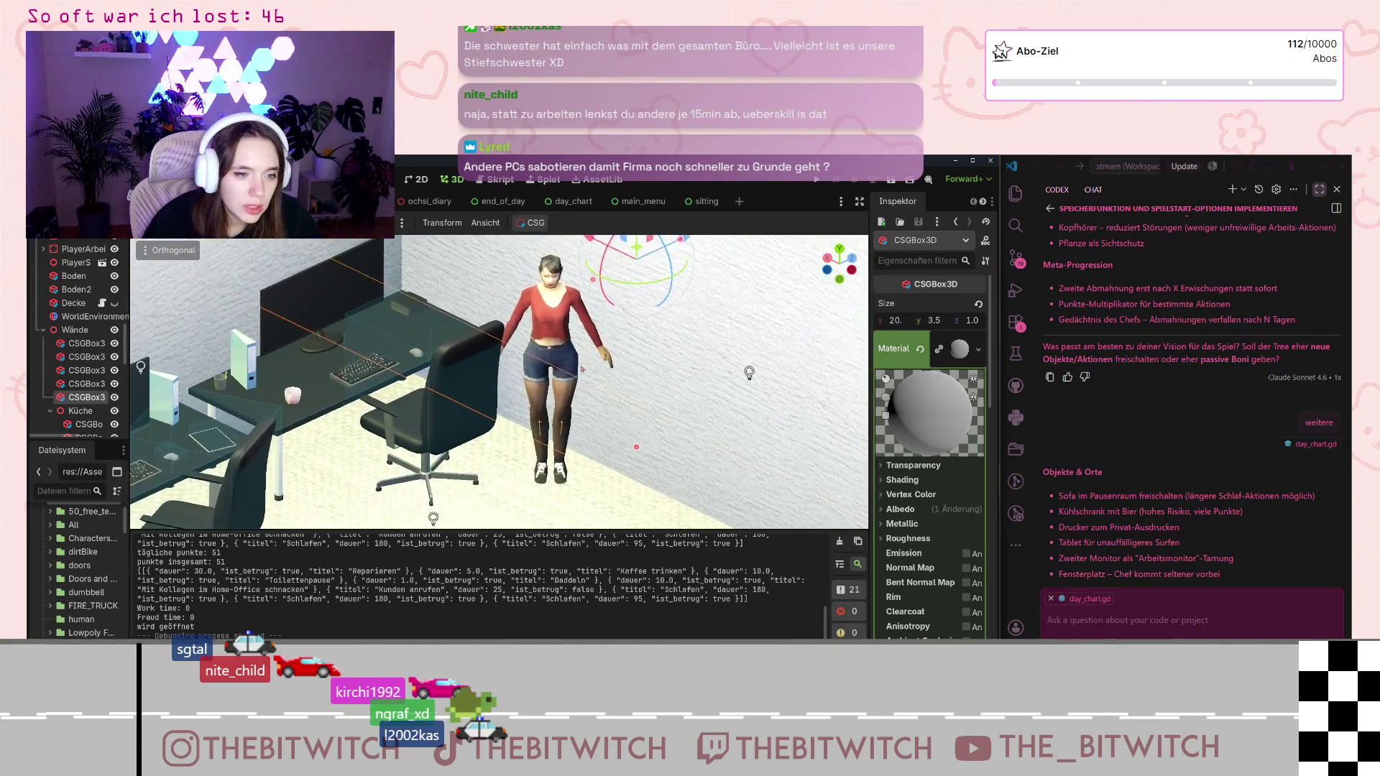
{"action": "scroll", "coordinate": [591, 385], "scroll_direction": "up", "scroll_amount": 3}
{"action": "scroll", "coordinate": [610, 410], "scroll_direction": "down", "scroll_amount": 2}
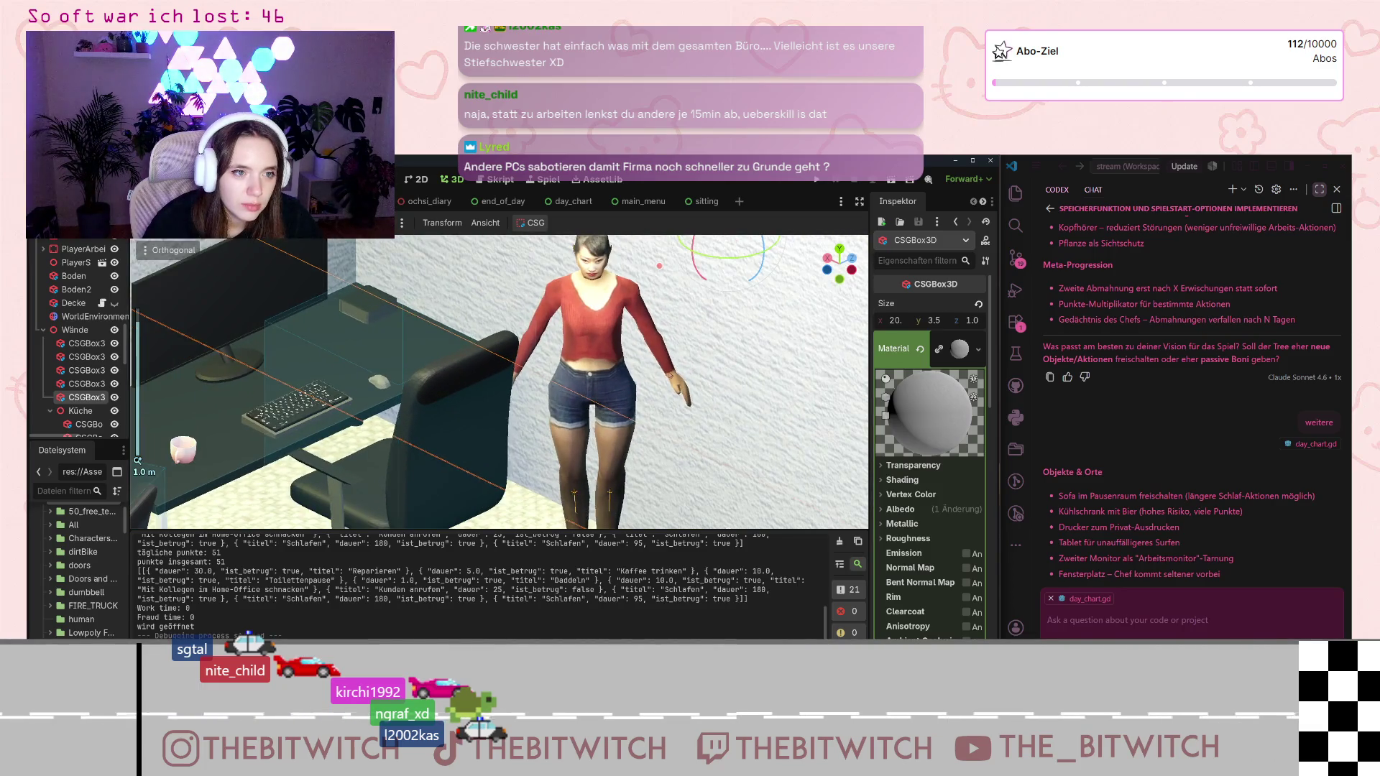
{"action": "scroll", "coordinate": [633, 432], "scroll_direction": "up", "scroll_amount": 2}
{"action": "scroll", "coordinate": [633, 432], "scroll_direction": "up", "scroll_amount": 1}
{"action": "scroll", "coordinate": [497, 324], "scroll_direction": "up", "scroll_amount": 1}
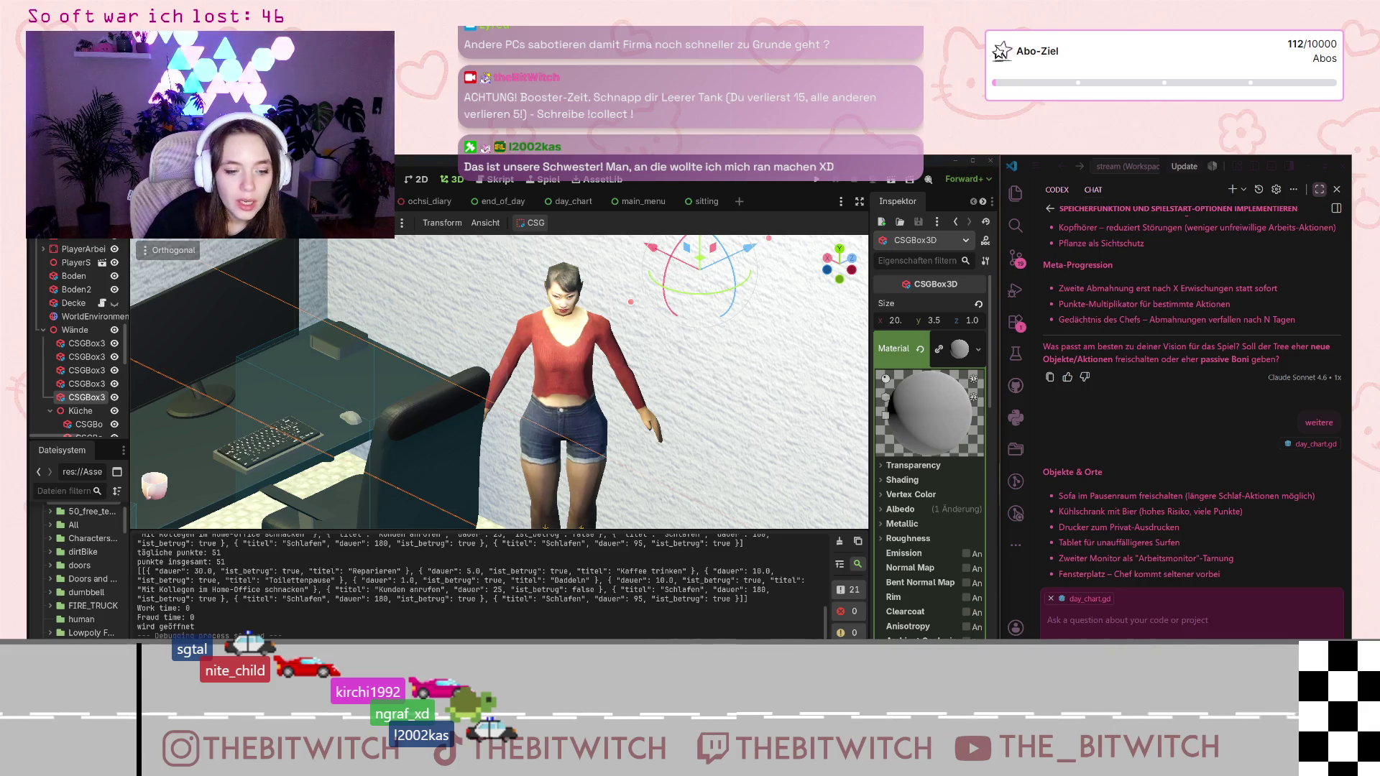
{"action": "key", "text": "alt+Tab"}
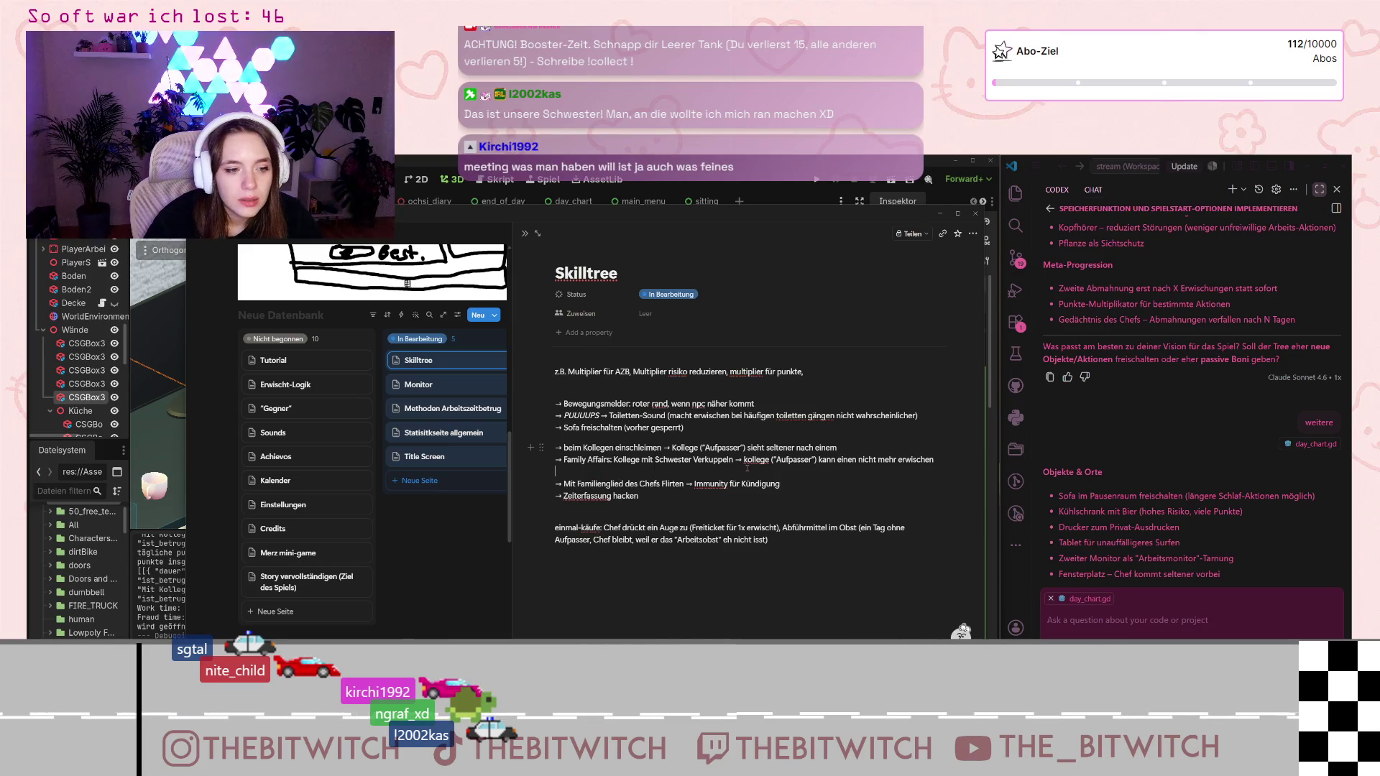
Add a Skilltree line: unlock sabotage, not only AZB methods, to make the firm insolvent faster.
{"action": "key", "text": "Return"}
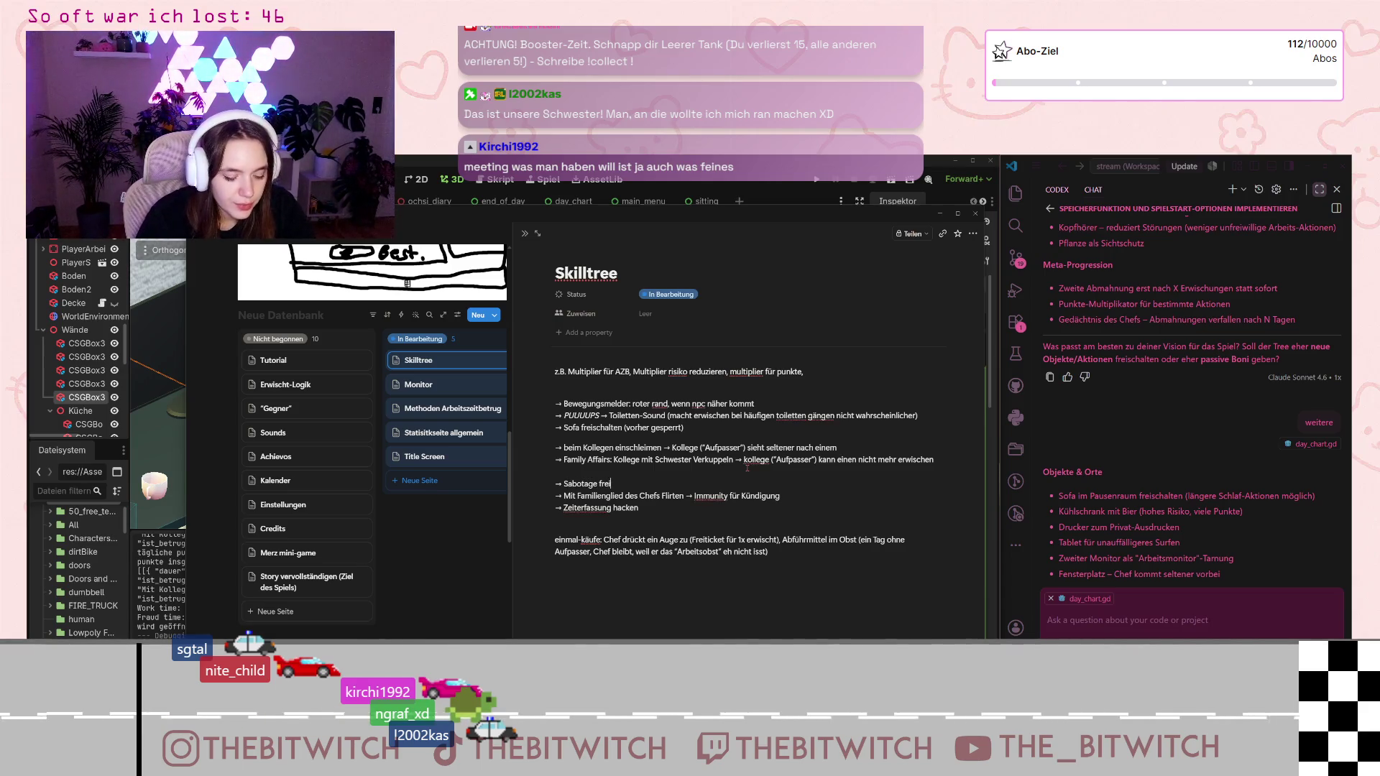
{"action": "type", "text": "chalten -Y>"}
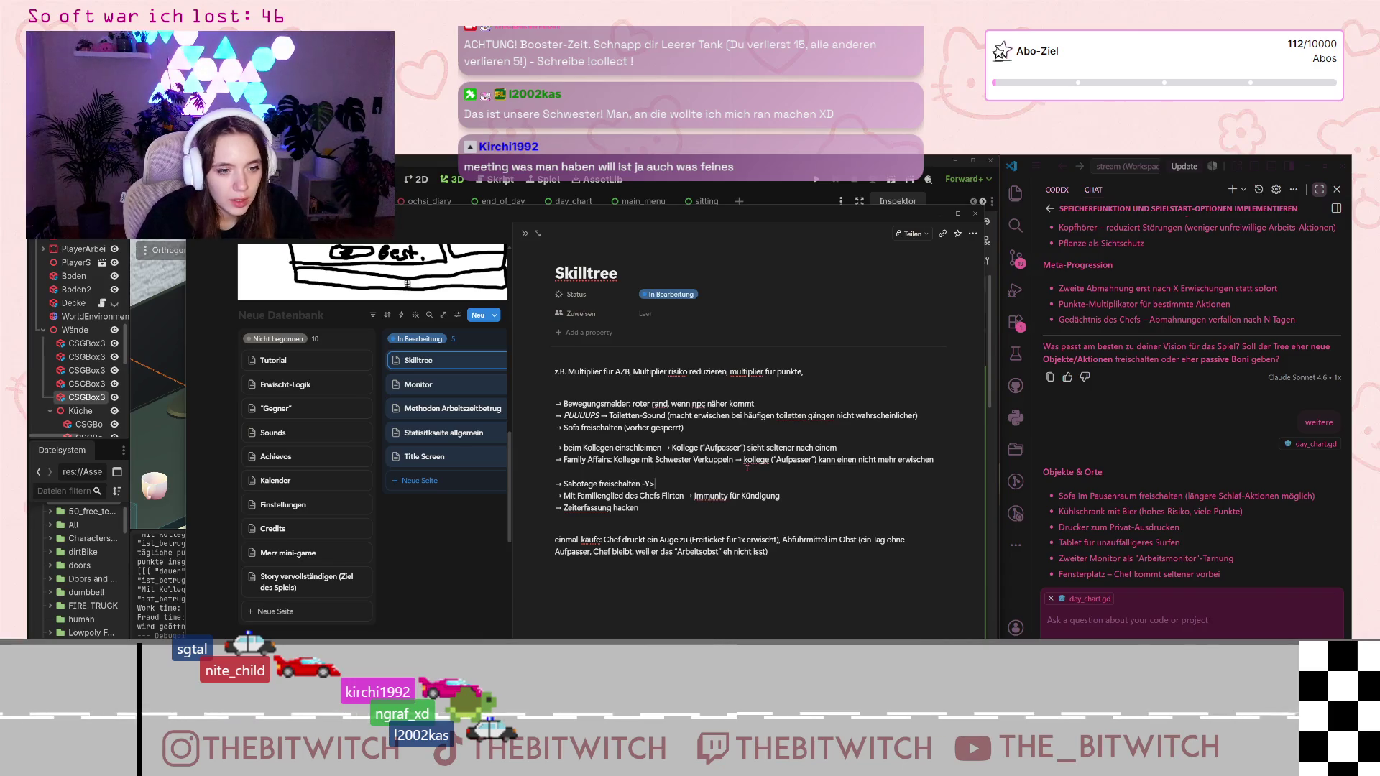
{"action": "type", "text": "icht nur AZB"}
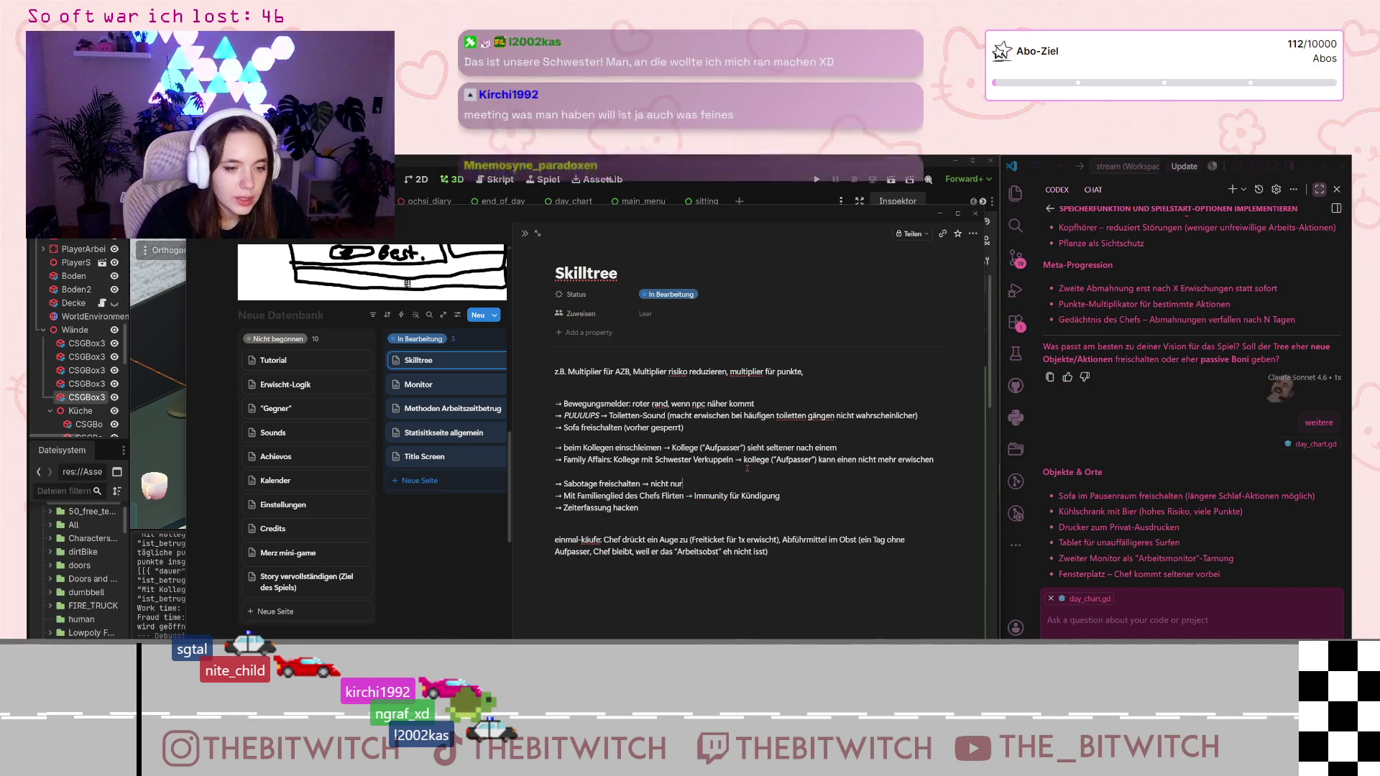
{"action": "type", "text": " MEthoden, sonde"}
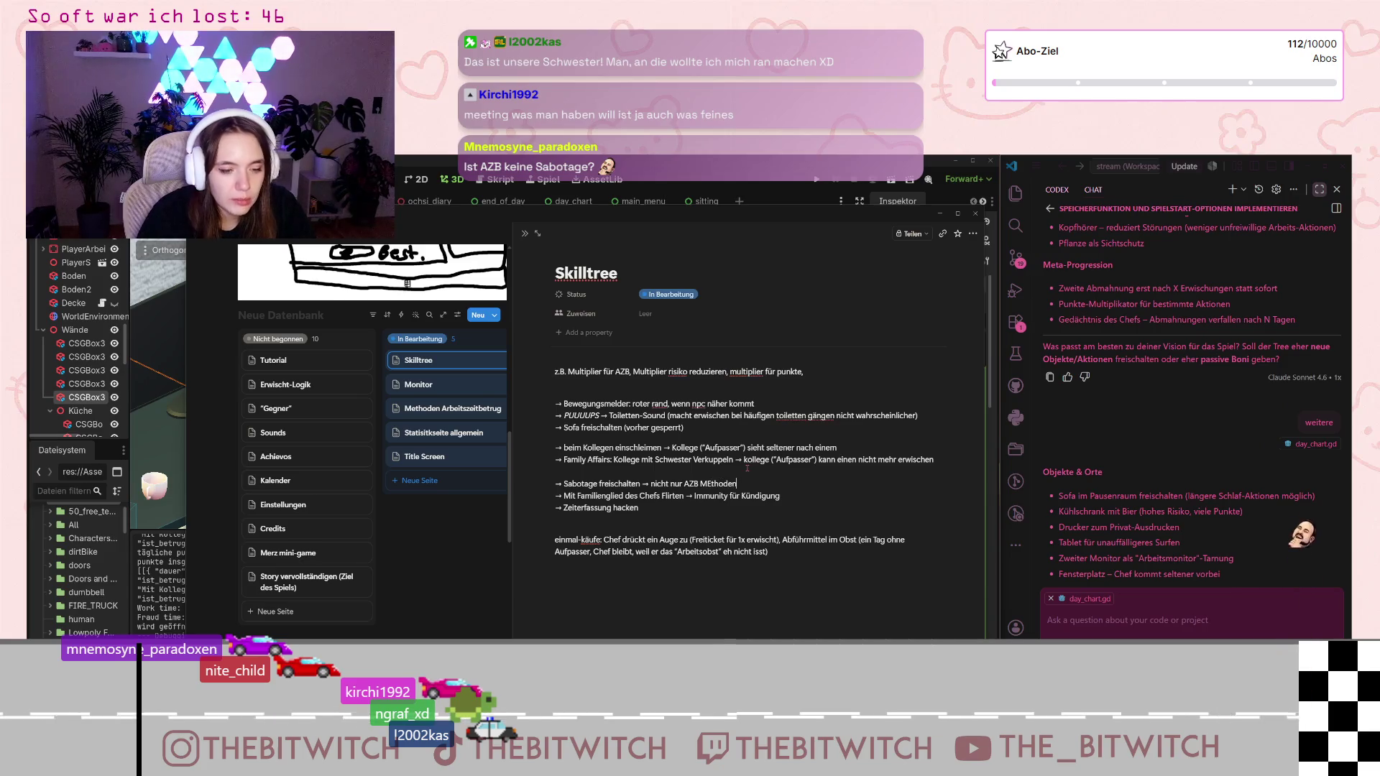
{"action": "type", "text": "rn auch Sabot"}
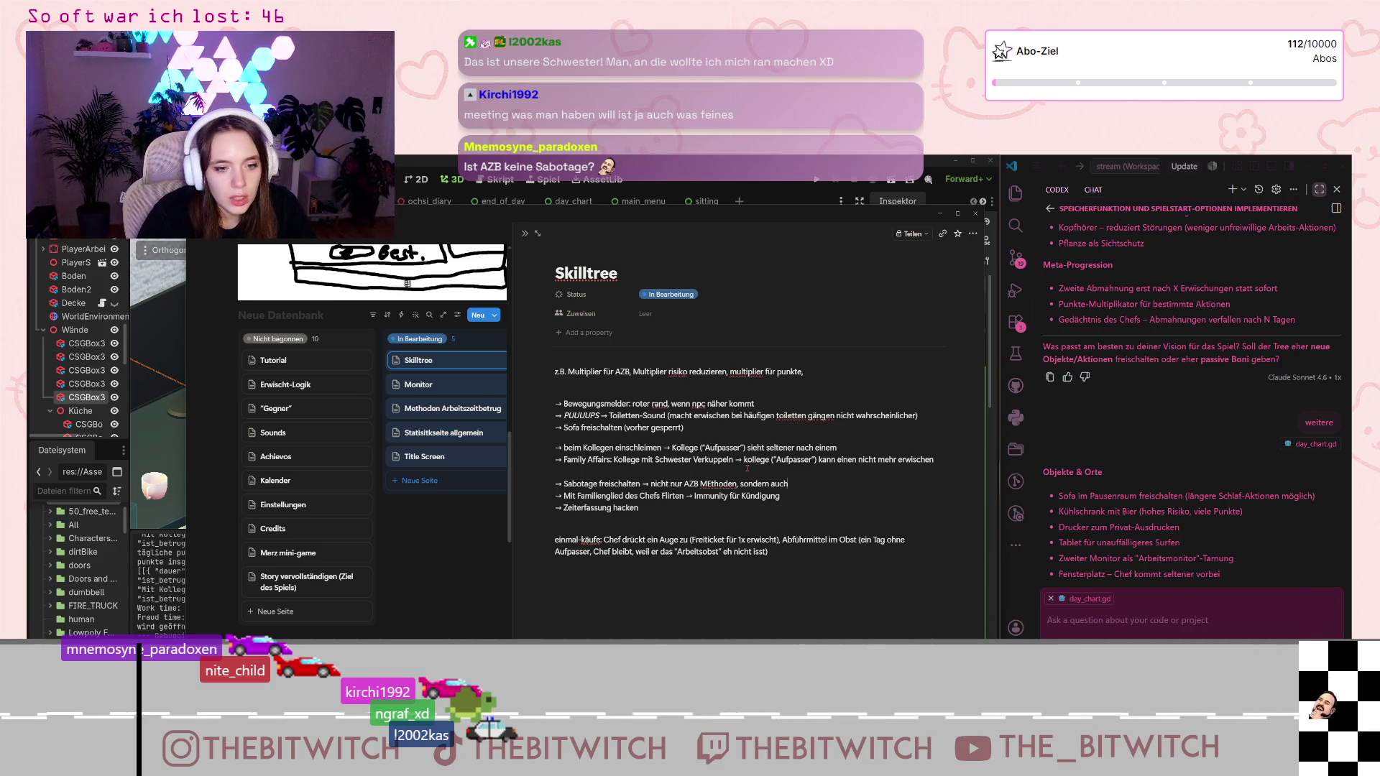
{"action": "type", "text": "age, um firma"}
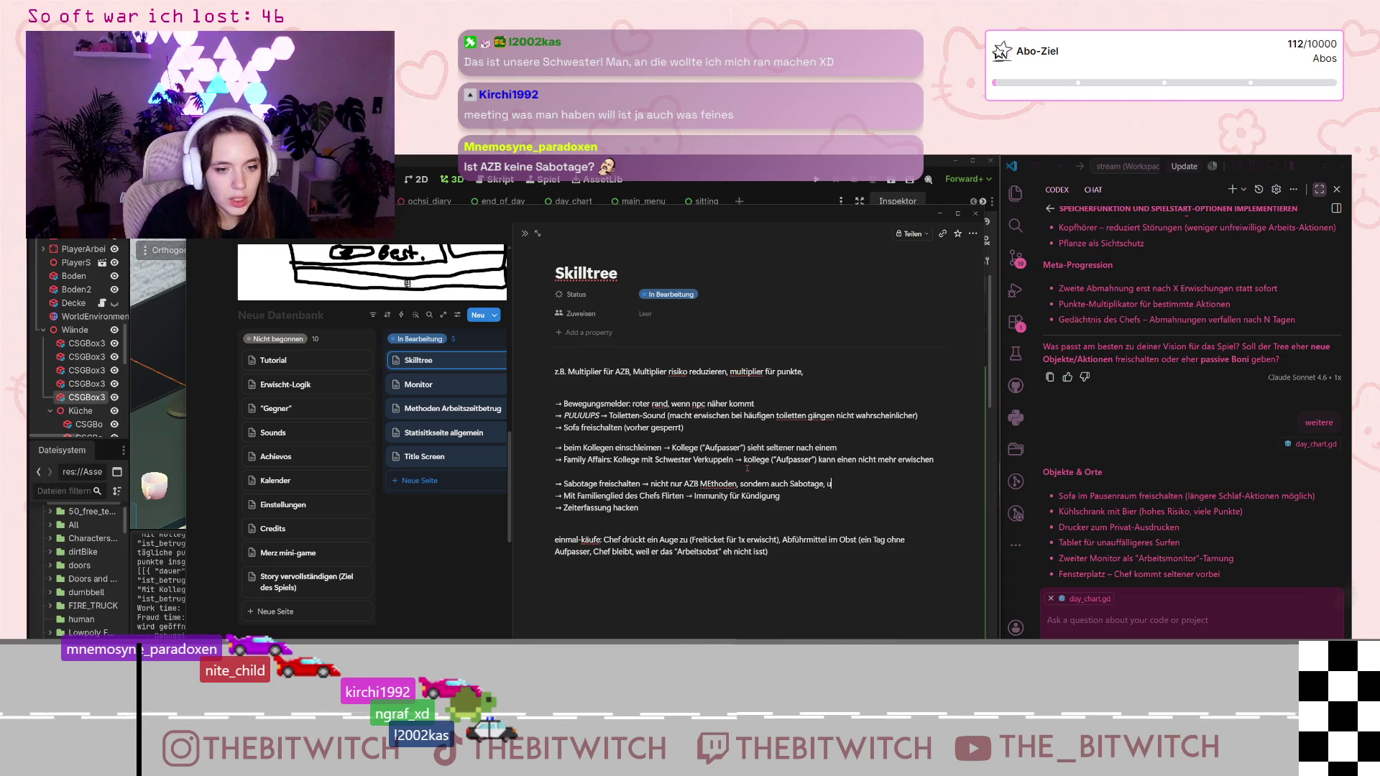
{"action": "type", "text": " schne"}
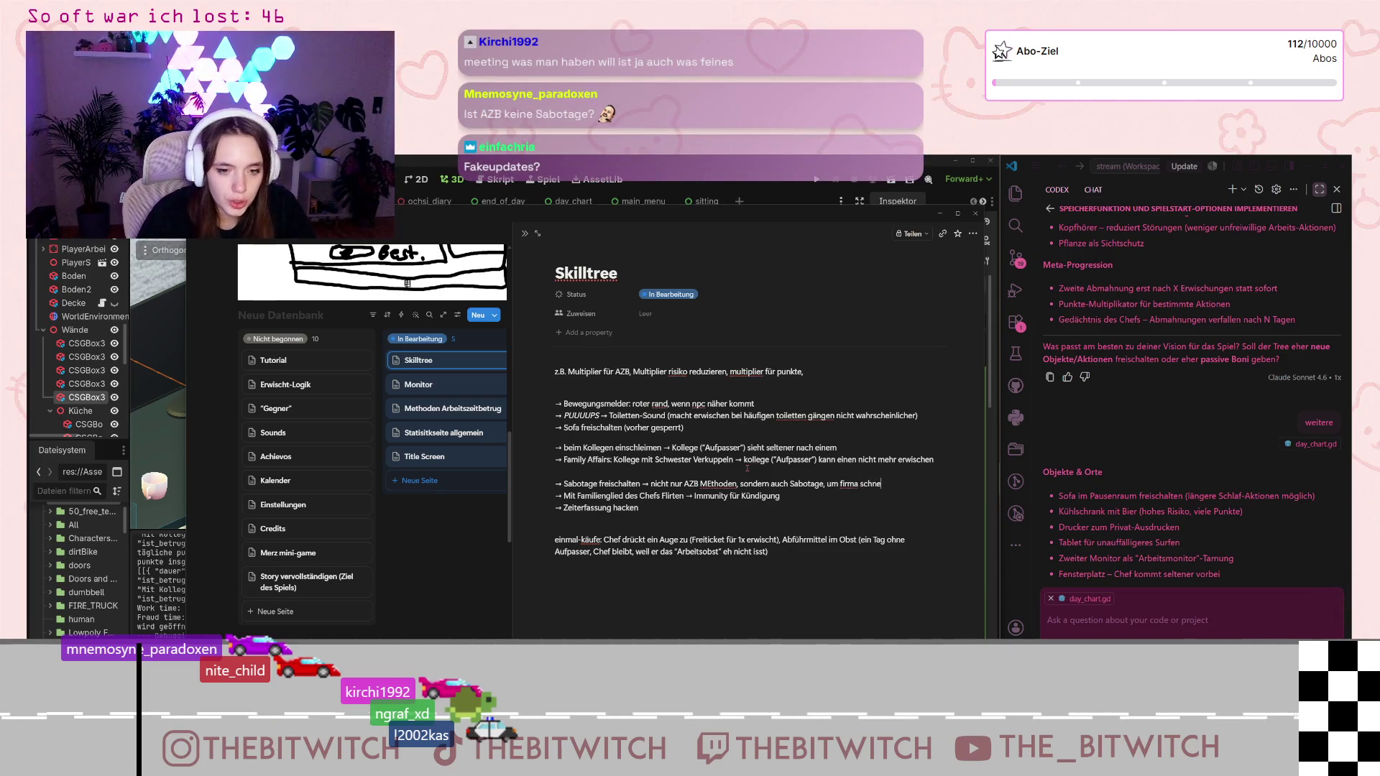
{"action": "type", "text": "solvent gehen"}
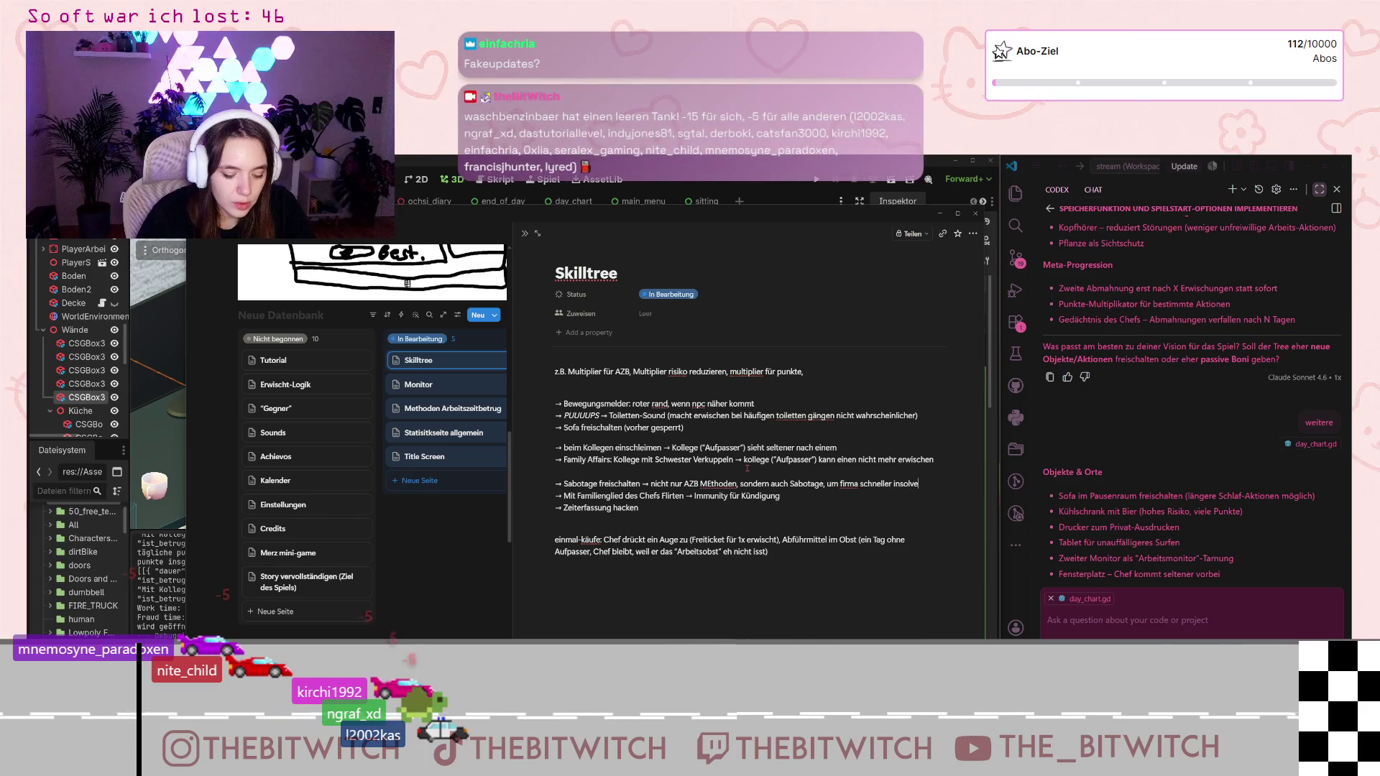
{"action": "type", "text": "u lassen"}
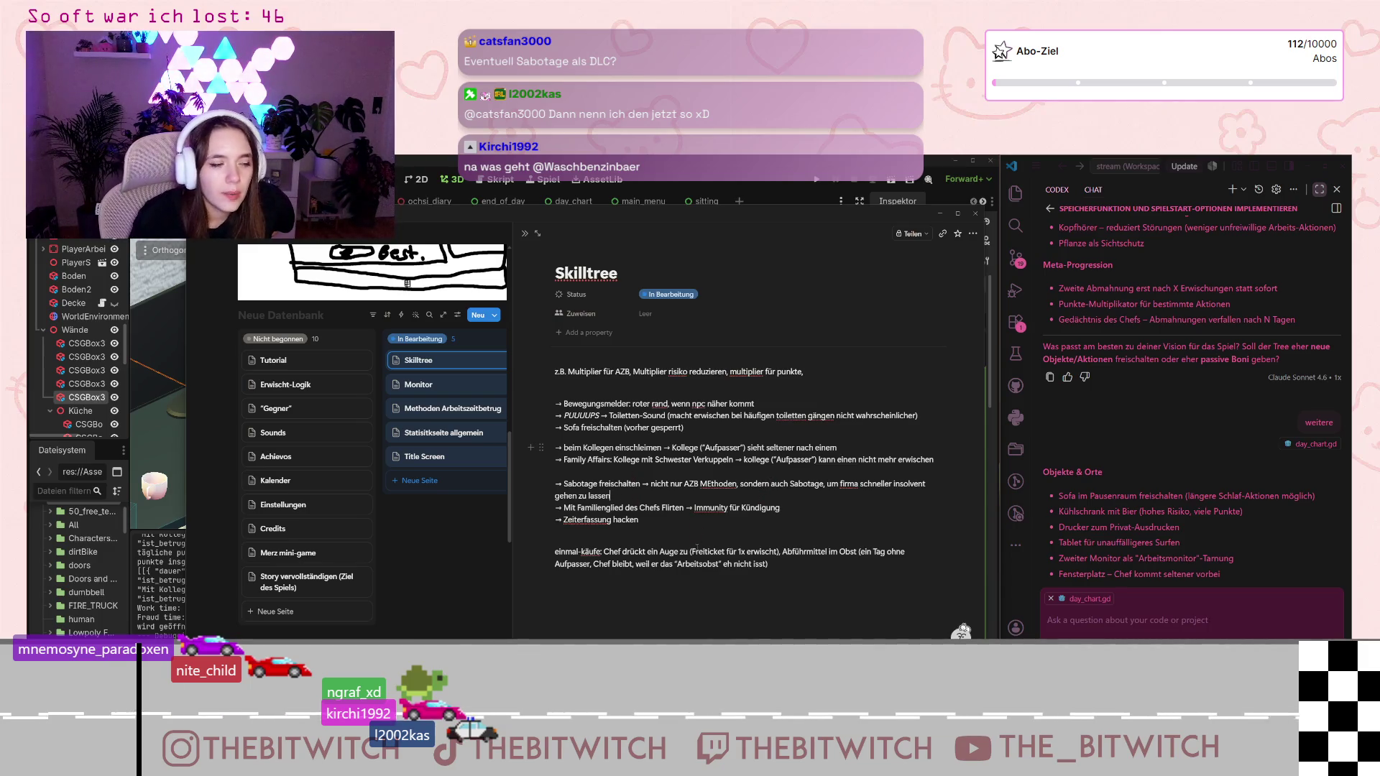
{"action": "key", "text": "alt+Tab"}
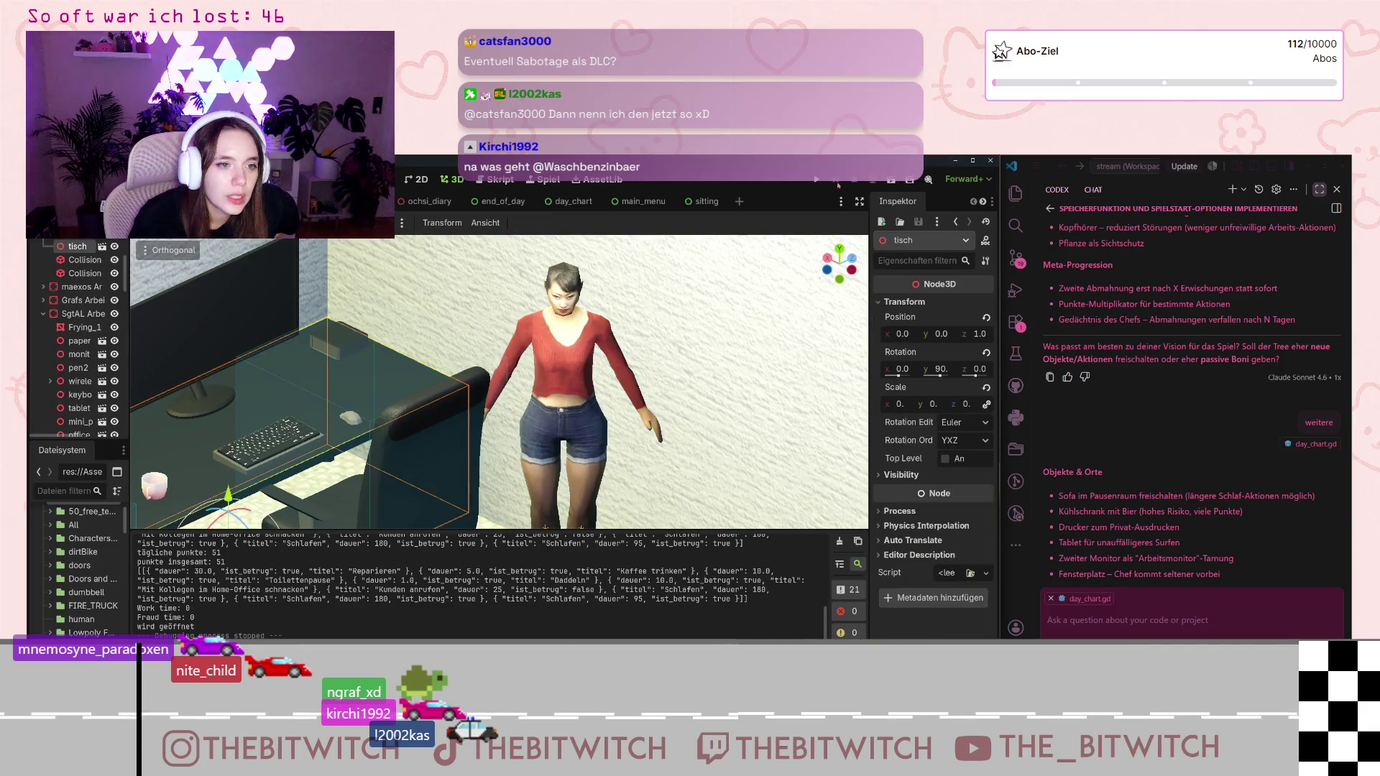
Run the office game in a smaller window, start a new playthrough and walk to the desk.
{"action": "left_click", "coordinate": [817, 180]}
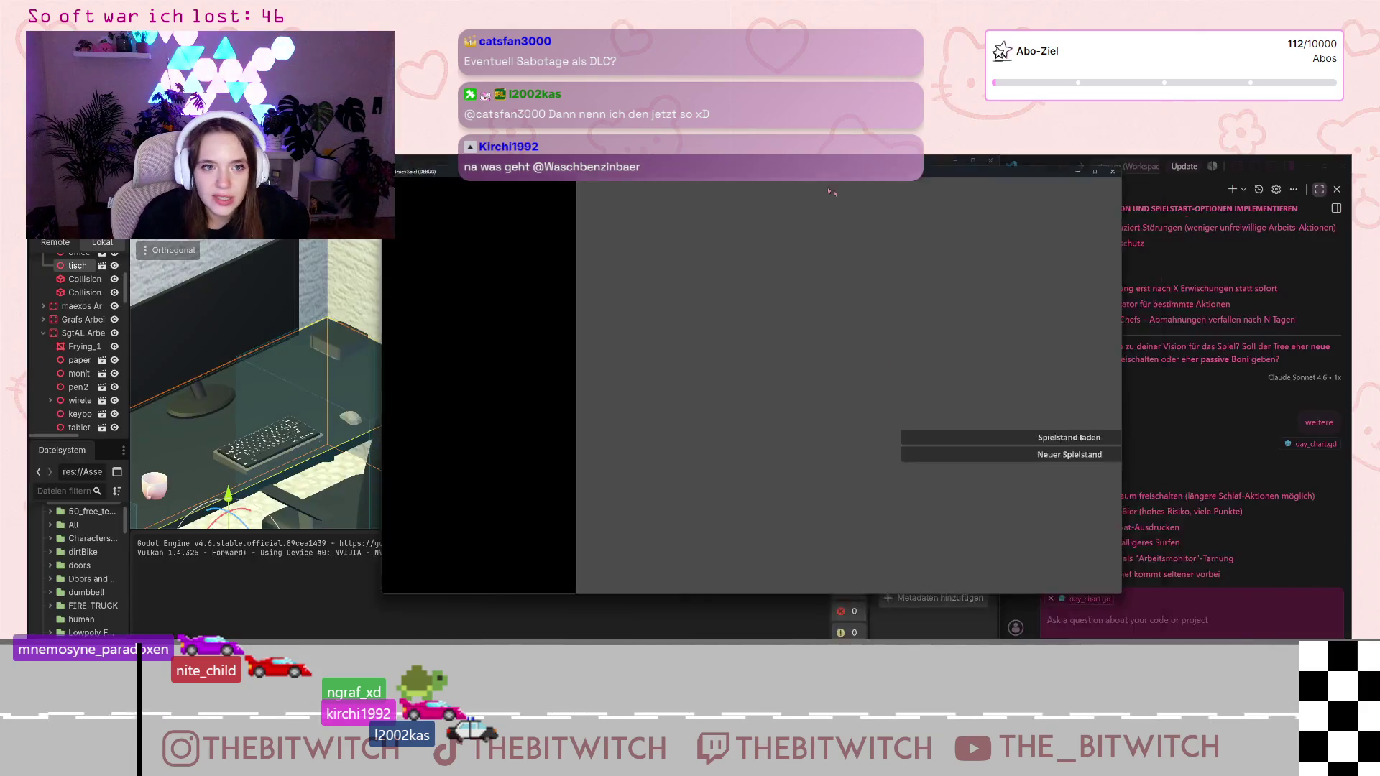
{"action": "key", "text": "super+Down"}
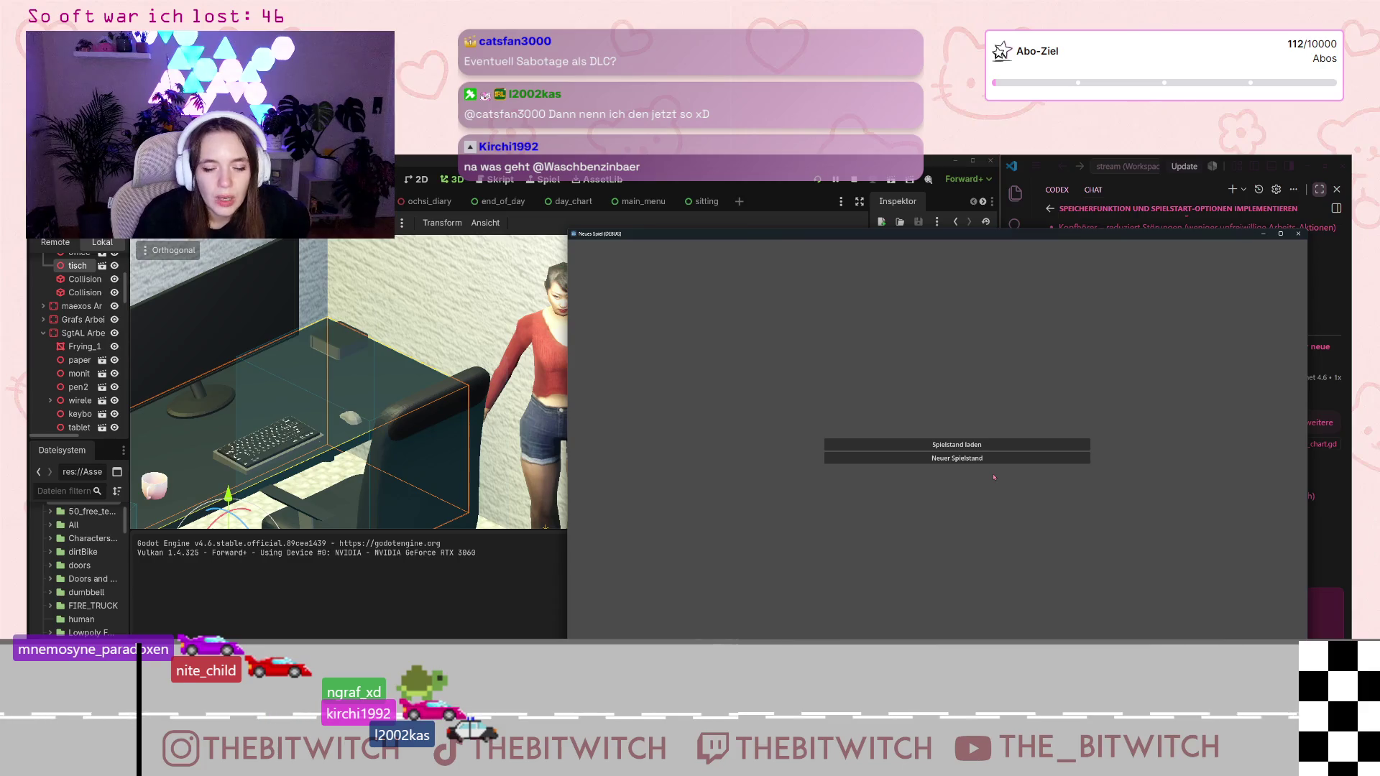
{"action": "left_click", "coordinate": [979, 459]}
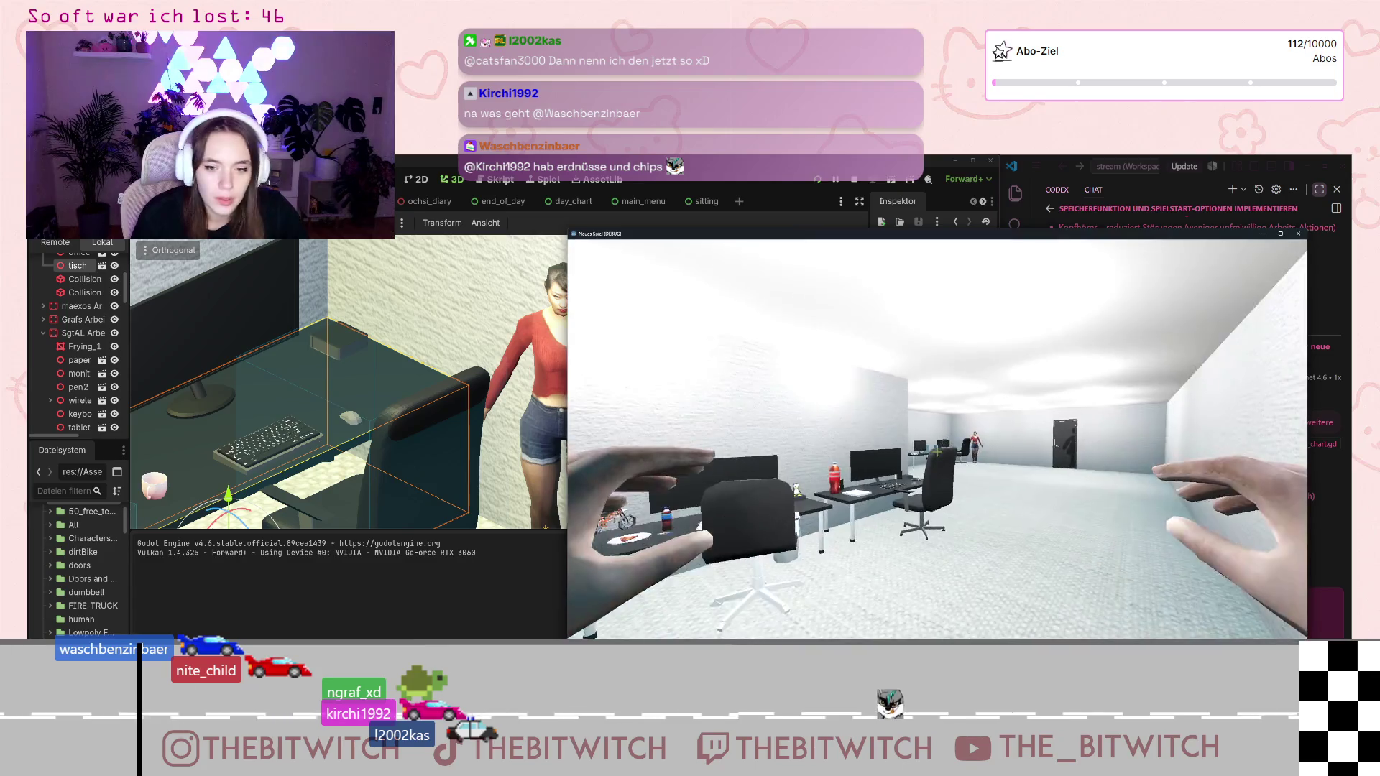
{"action": "key", "text": "w"}
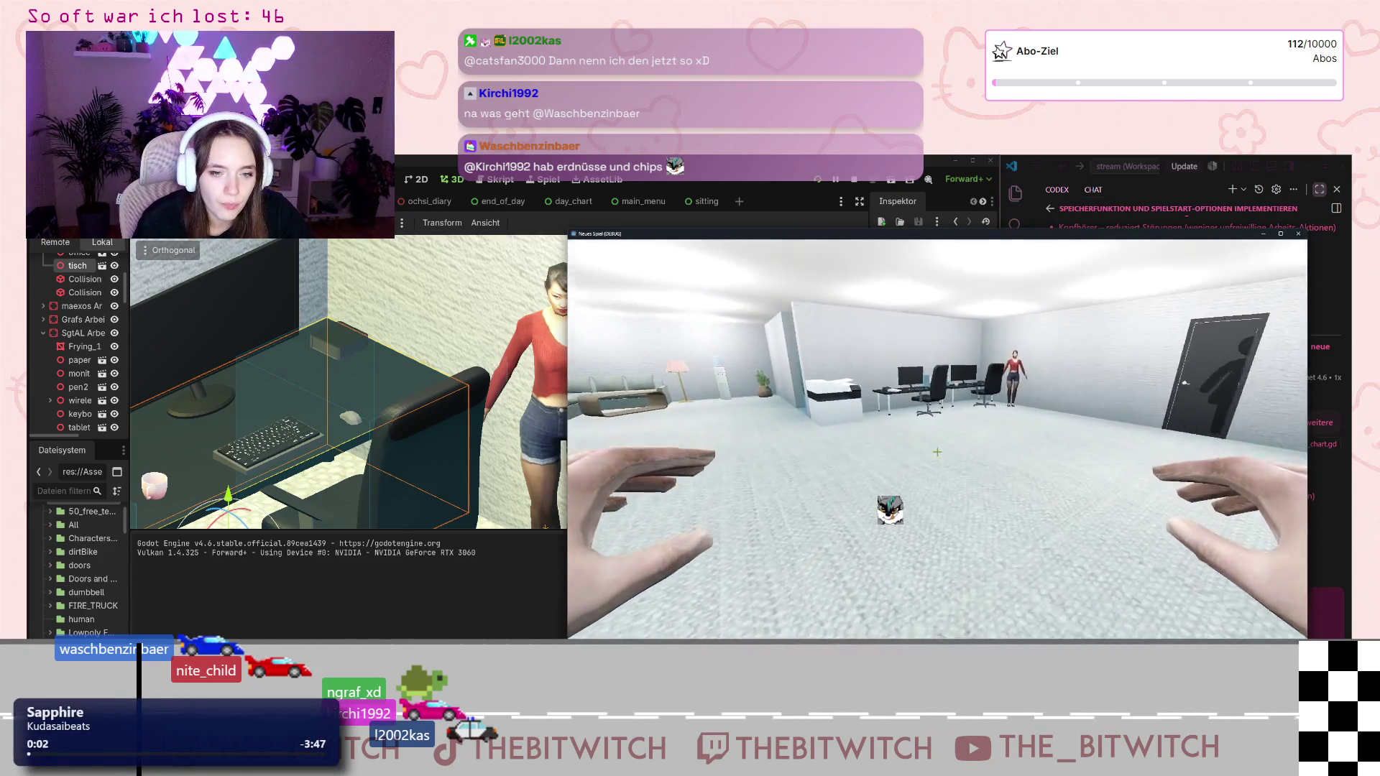
{"action": "key", "text": "w"}
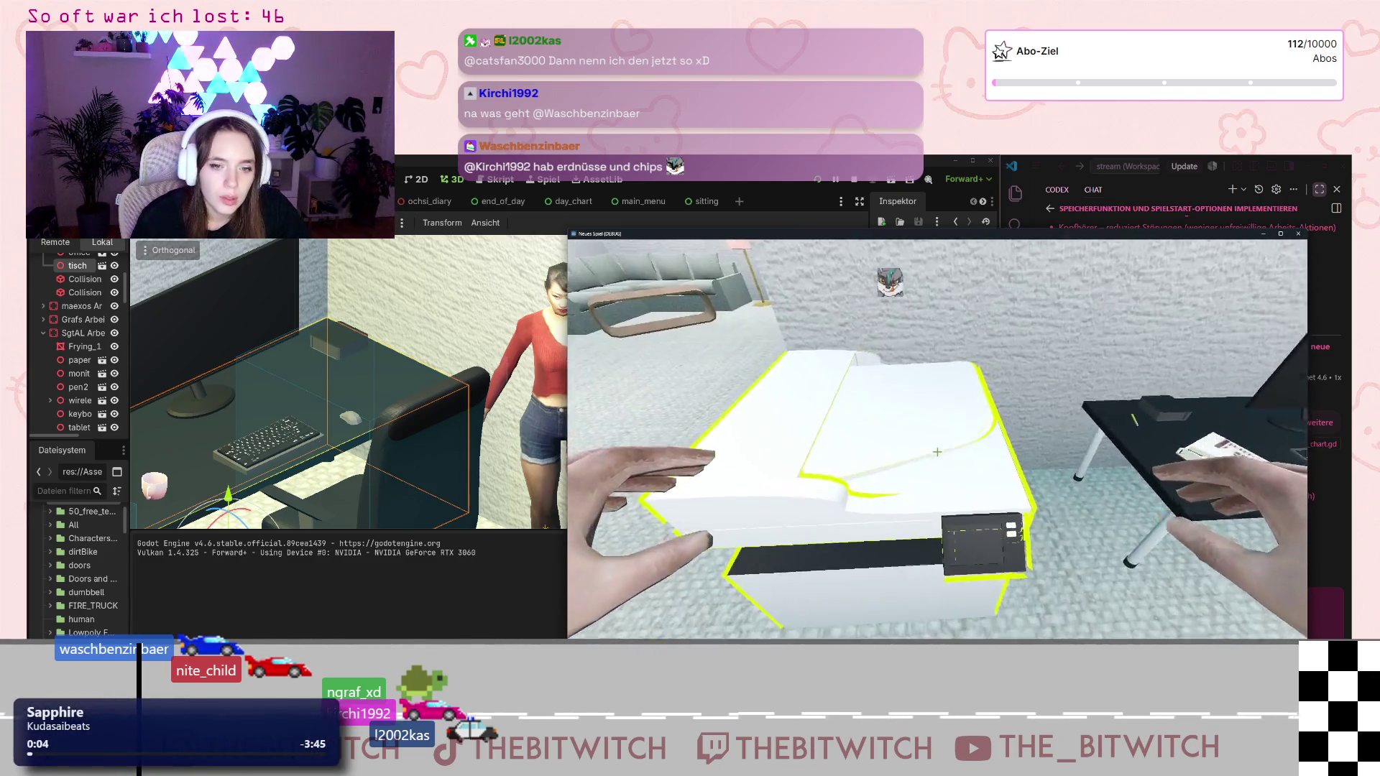
{"action": "key", "text": "w"}
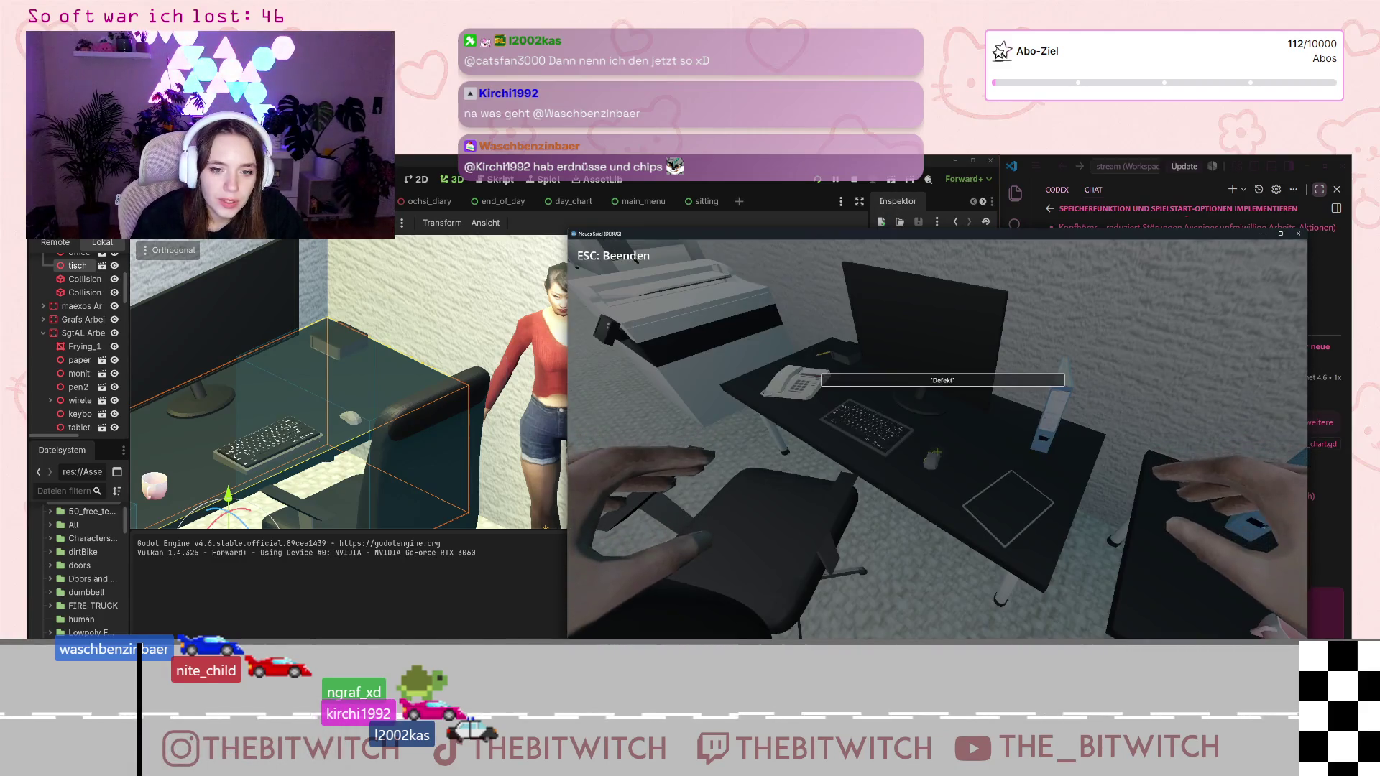
Toggle the pause menu with Esc, trigger the Defekt action at the desk, then stop the game.
{"action": "key", "text": "Escape"}
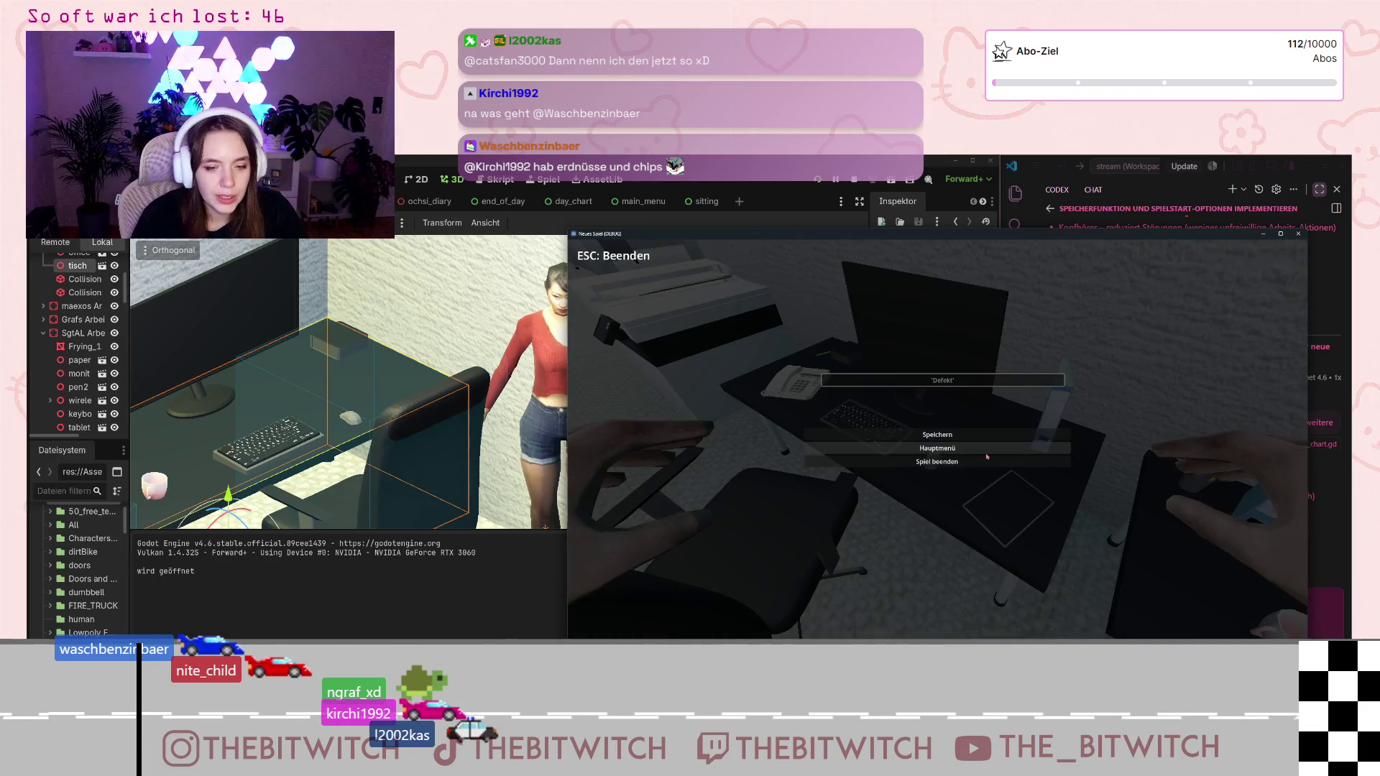
{"action": "key", "text": "Escape"}
{"action": "key", "text": "Escape"}
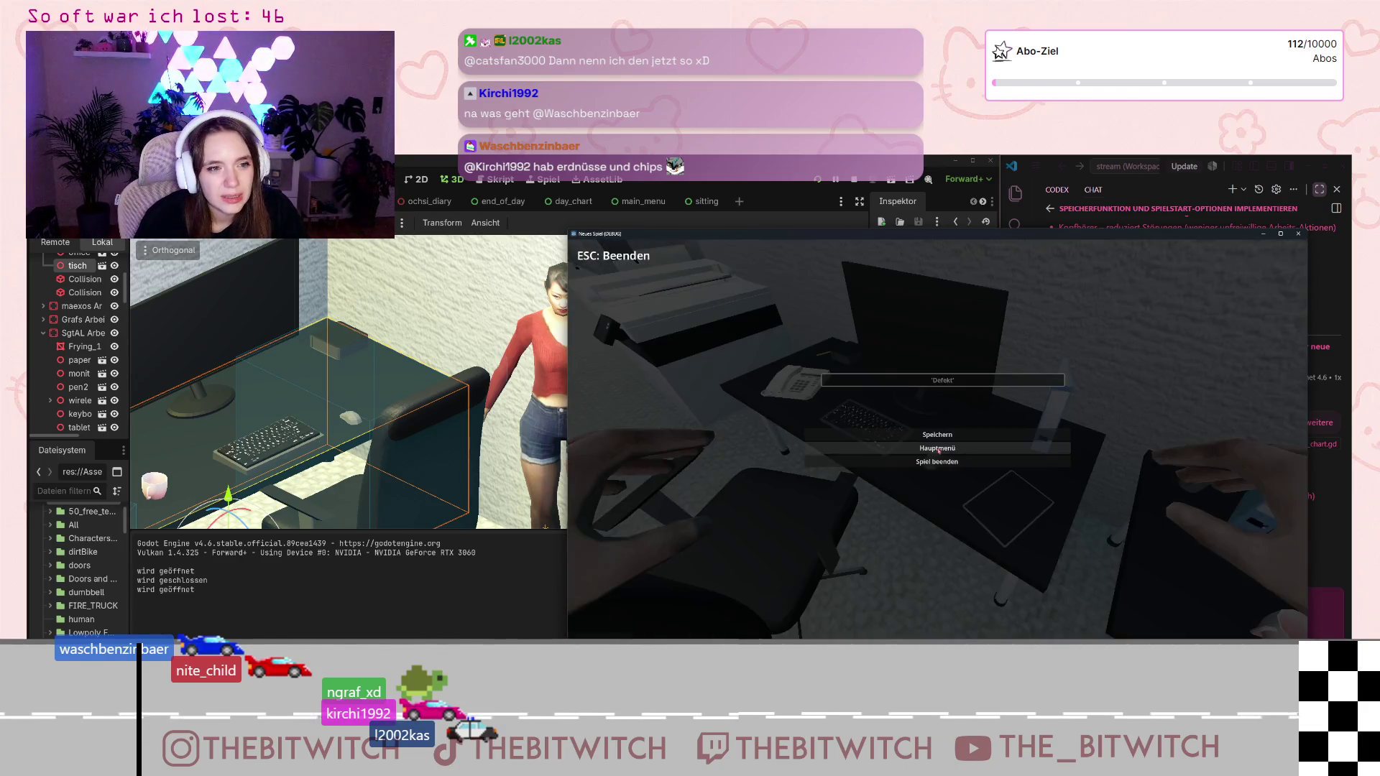
{"action": "key", "text": "Escape"}
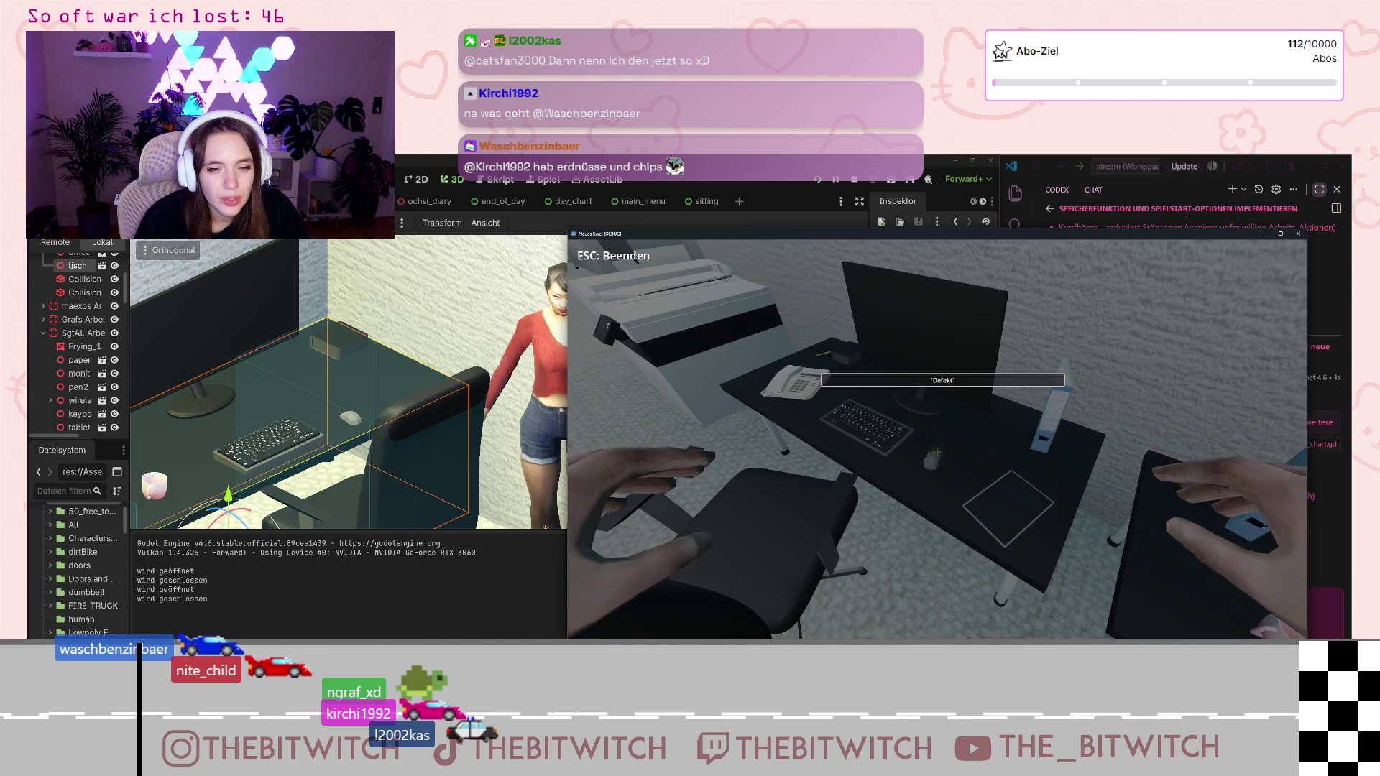
{"action": "key", "text": "e"}
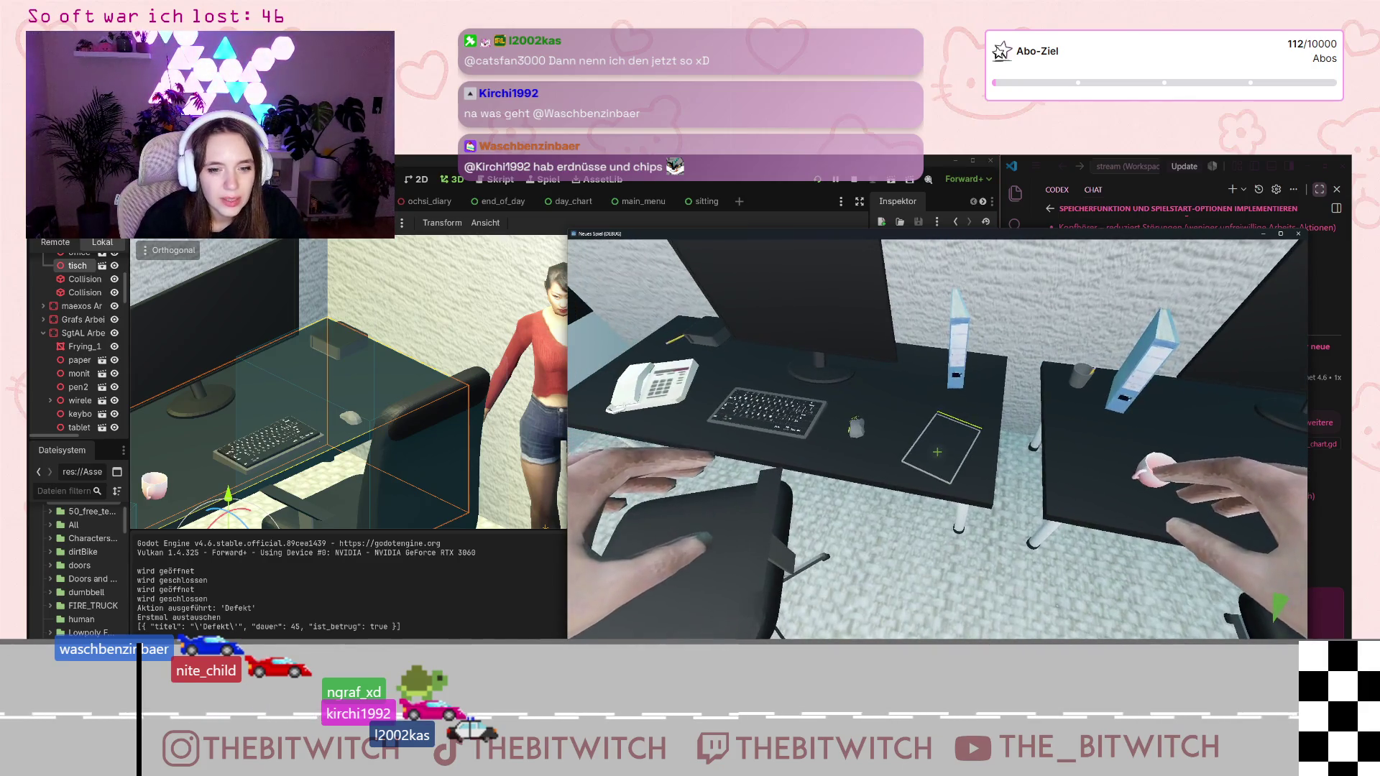
{"action": "key", "text": "s"}
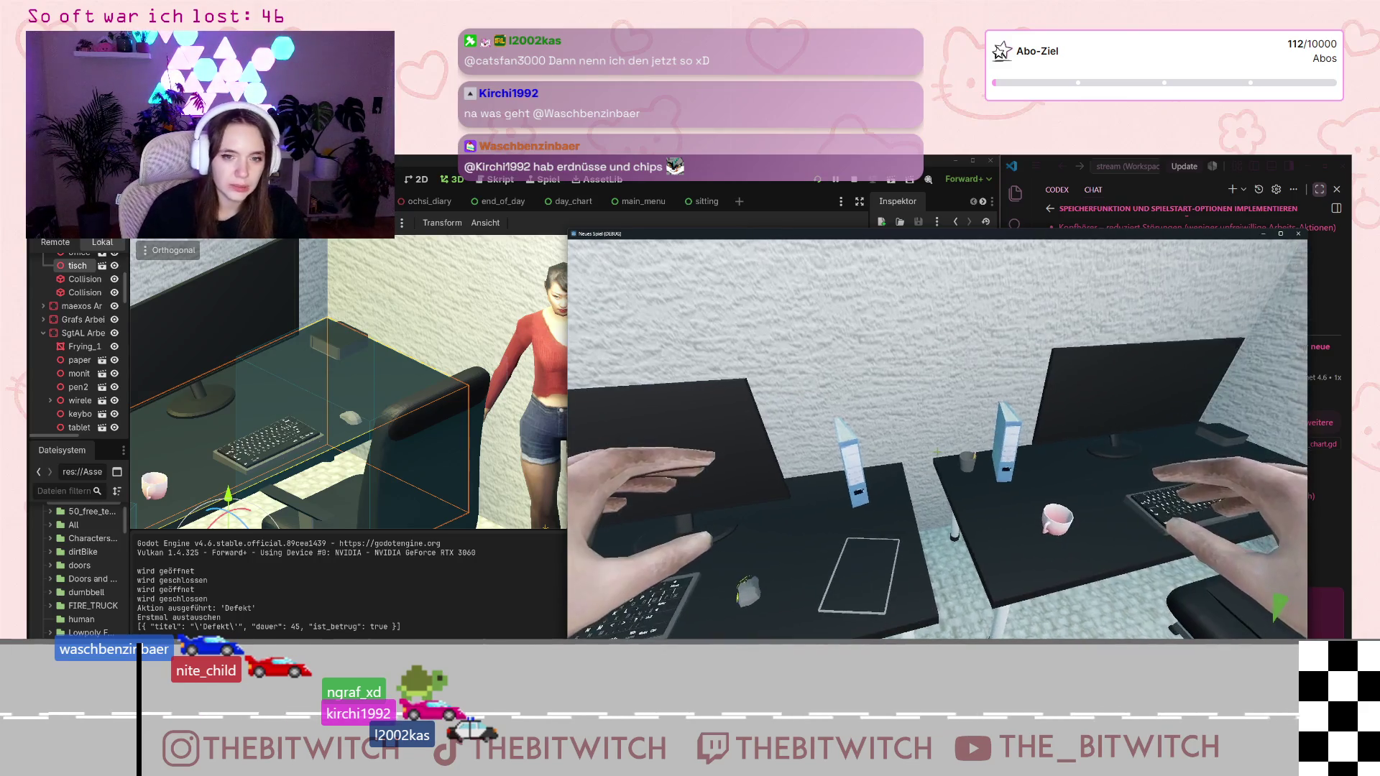
{"action": "key", "text": "Escape"}
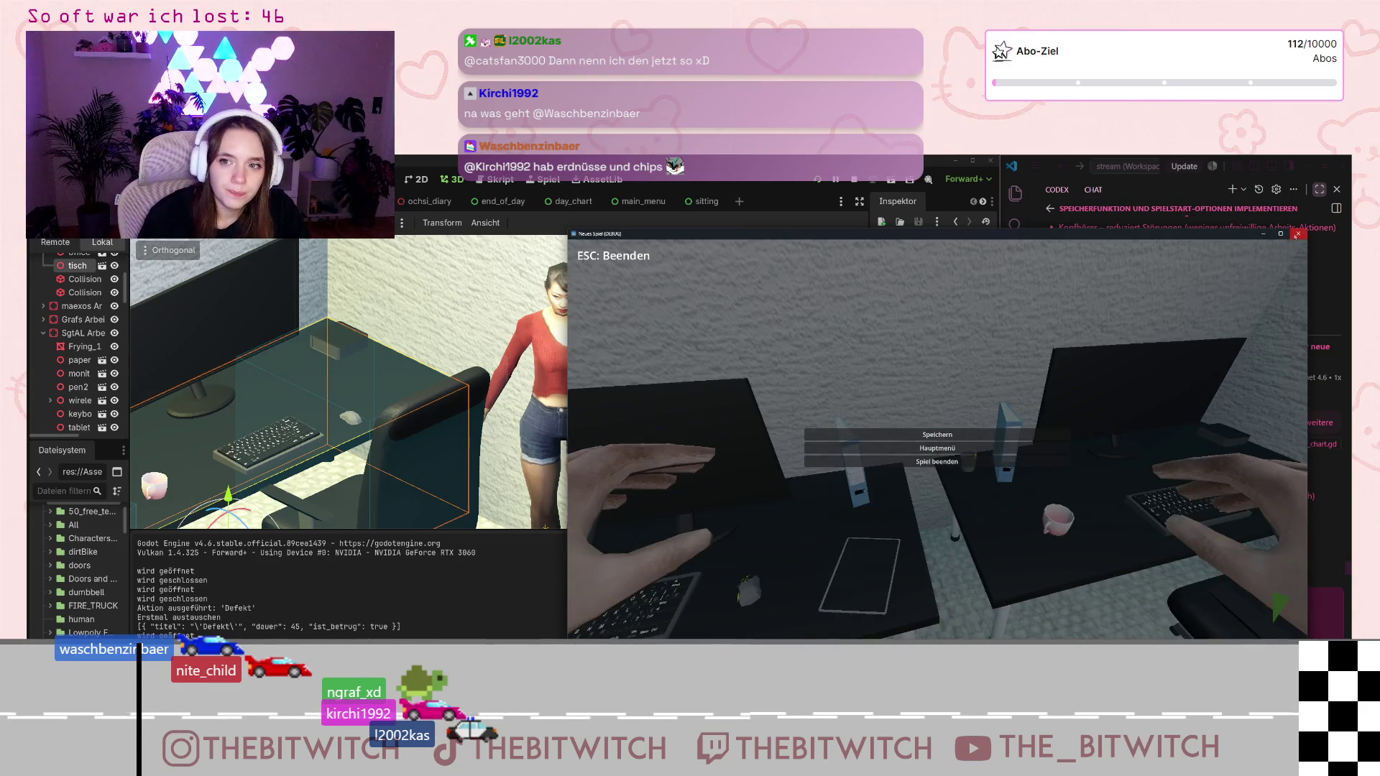
{"action": "left_click", "coordinate": [1298, 234]}
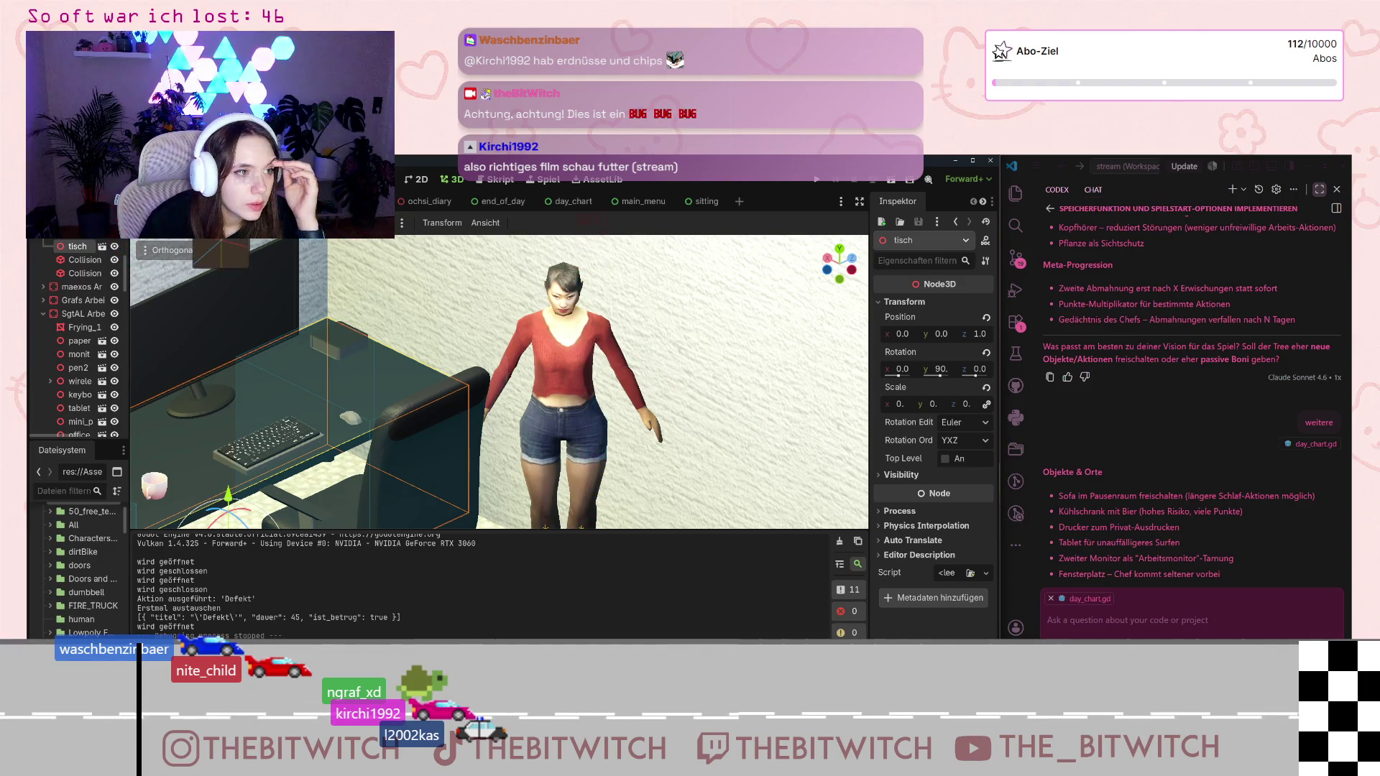
Switch to the player scene and open its player.gd script.
{"action": "left_click", "coordinate": [104, 263]}
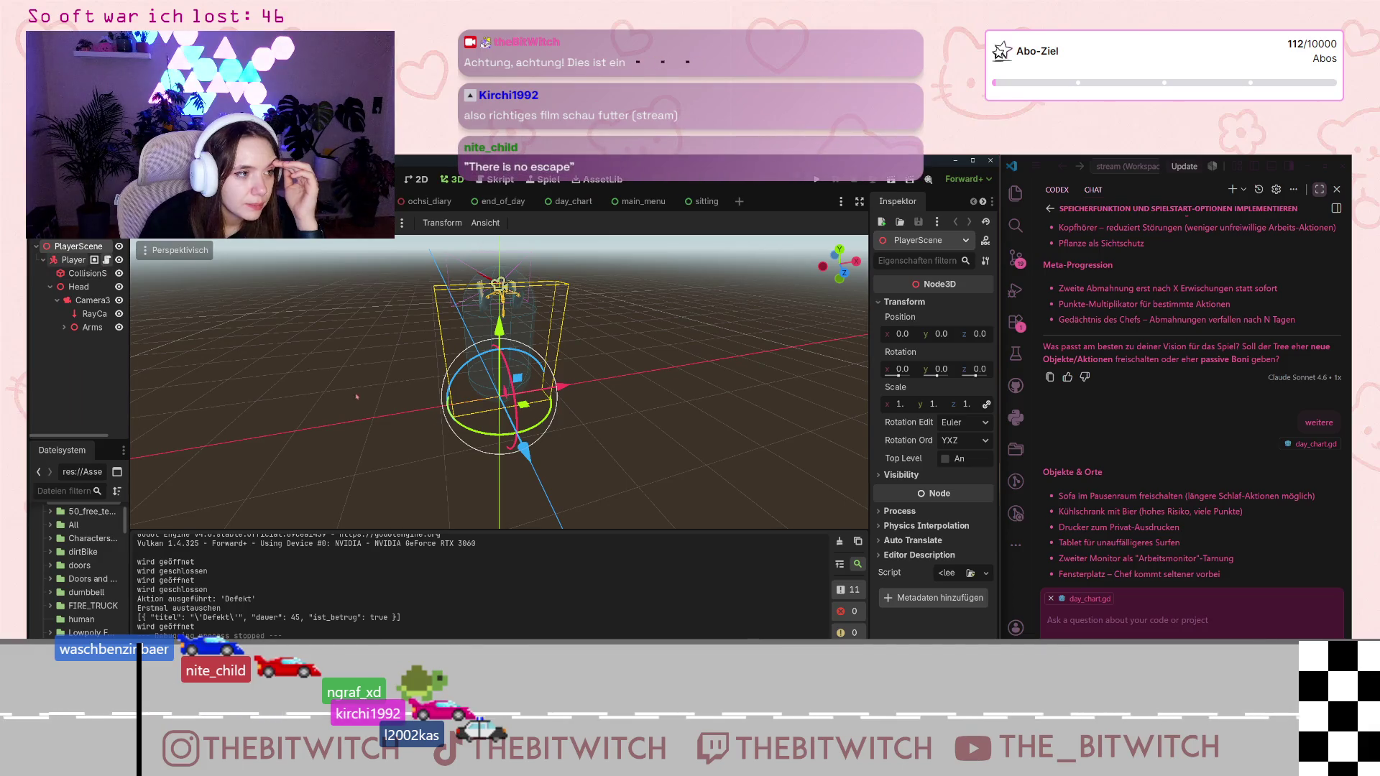
{"action": "left_click", "coordinate": [106, 260]}
{"action": "left_click", "coordinate": [647, 410]}
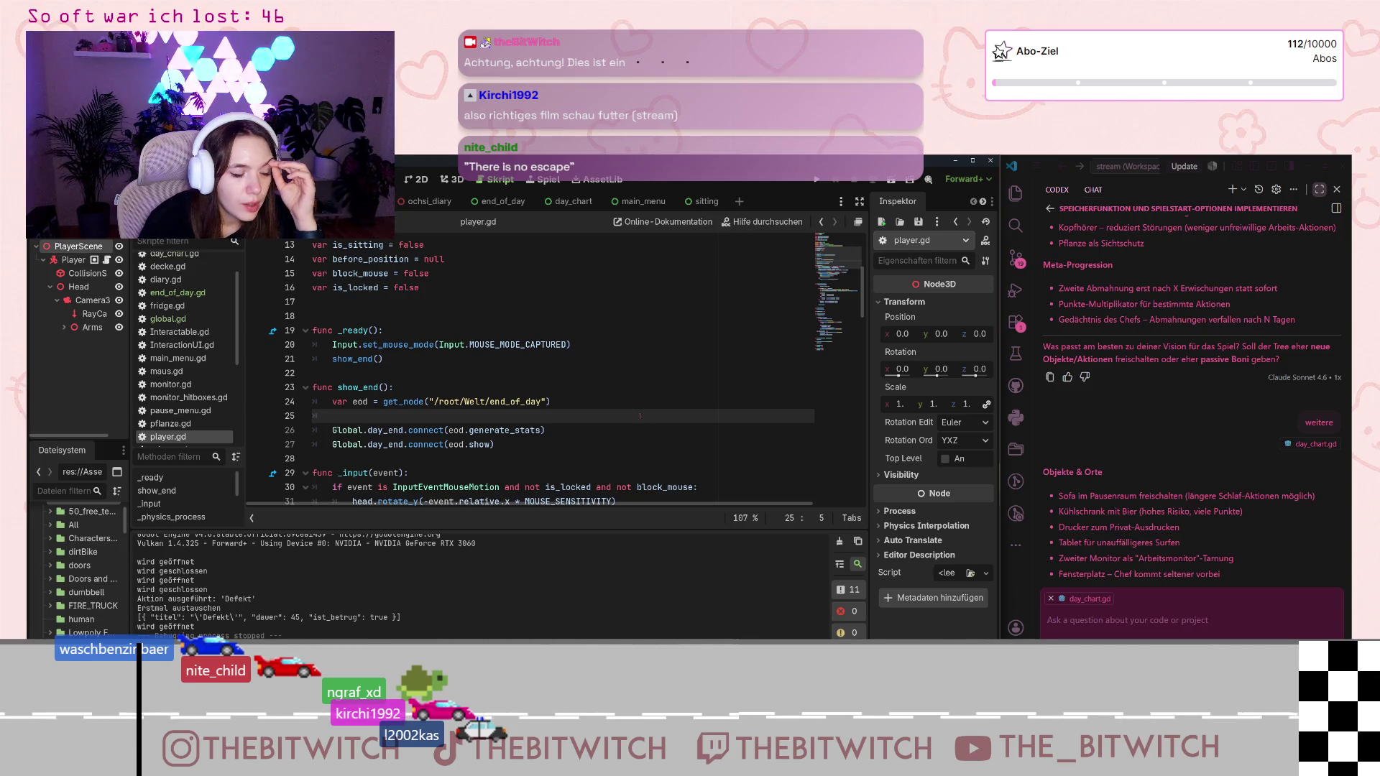
Scroll through player.gd, then view main_menu.gd and finish on global.gd.
{"action": "scroll", "coordinate": [206, 337], "scroll_direction": "up", "scroll_amount": 2}
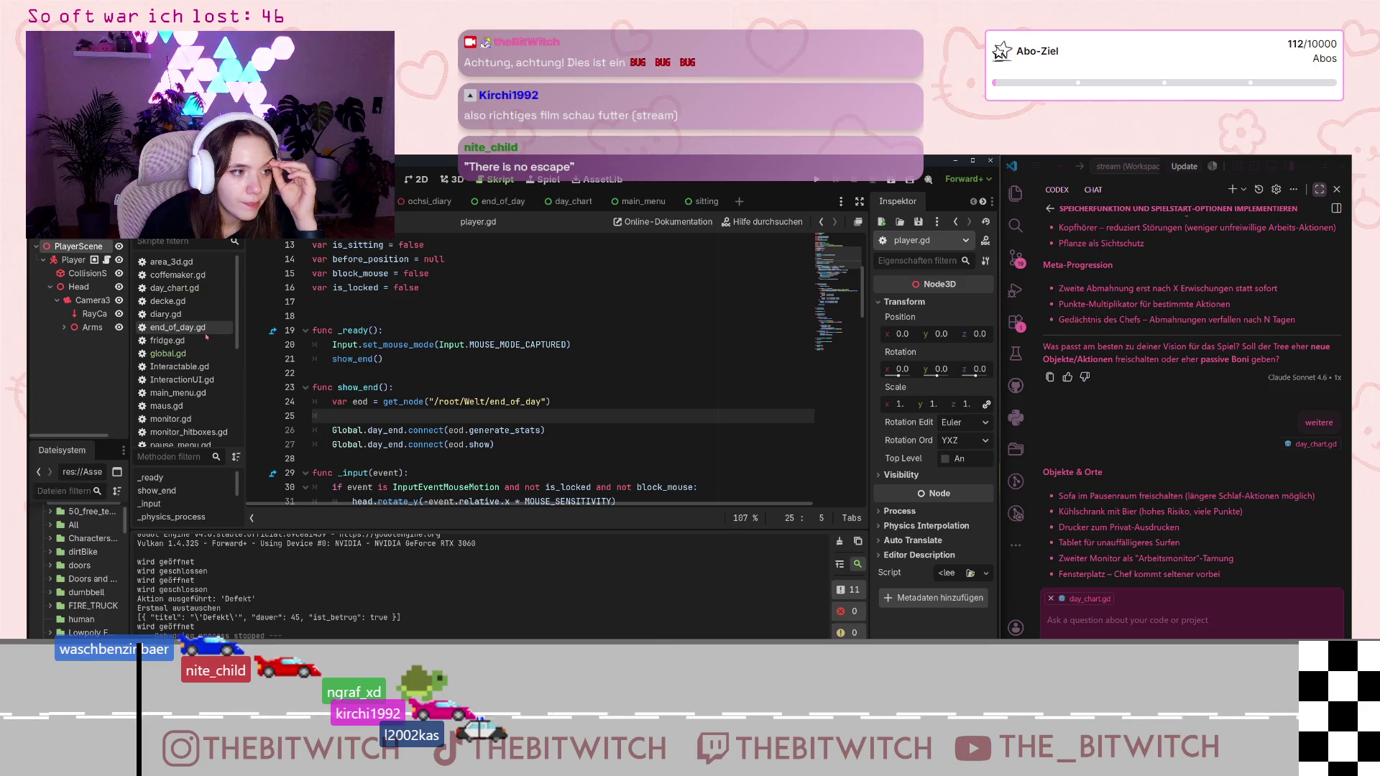
{"action": "scroll", "coordinate": [559, 393], "scroll_direction": "down", "scroll_amount": 5}
{"action": "scroll", "coordinate": [560, 393], "scroll_direction": "up", "scroll_amount": 4}
{"action": "scroll", "coordinate": [560, 393], "scroll_direction": "up", "scroll_amount": 5}
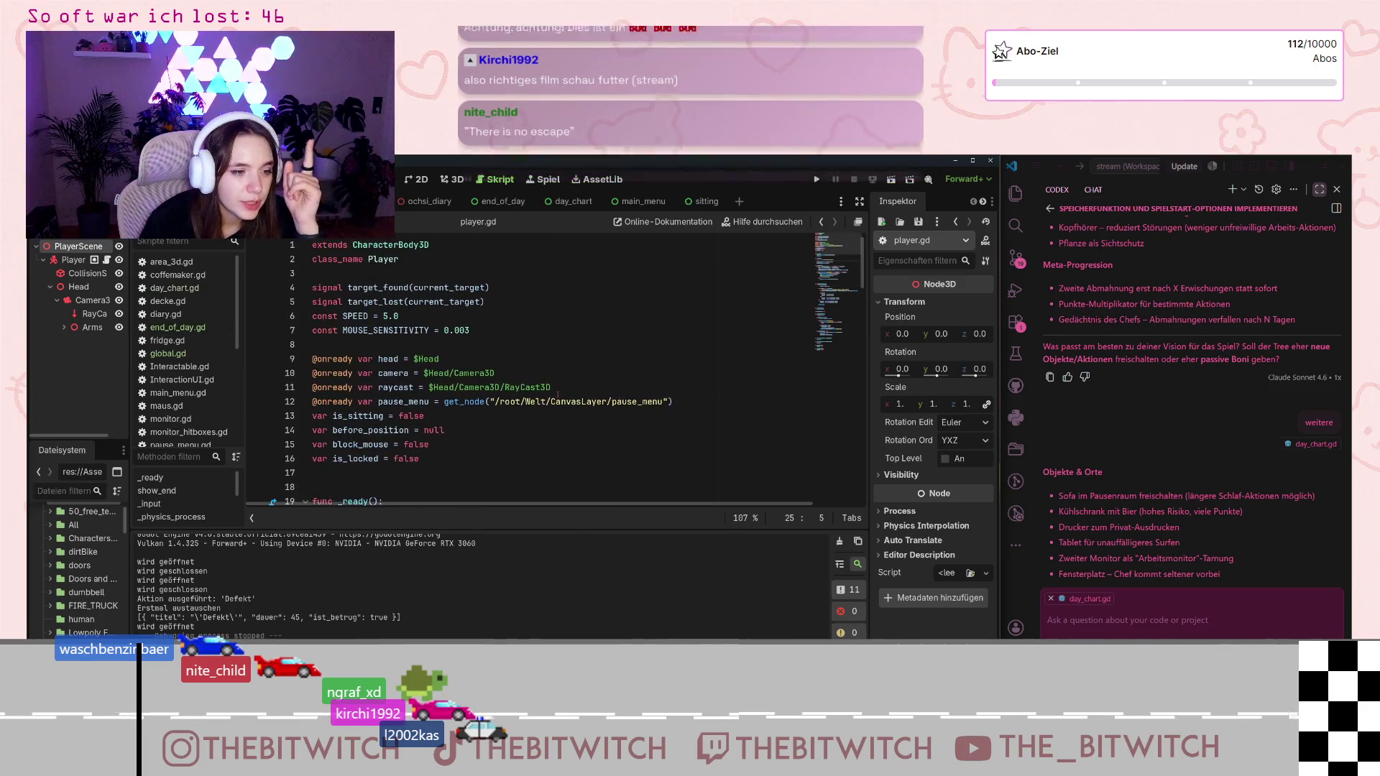
{"action": "scroll", "coordinate": [190, 317], "scroll_direction": "down", "scroll_amount": 1}
{"action": "scroll", "coordinate": [190, 317], "scroll_direction": "down", "scroll_amount": 5}
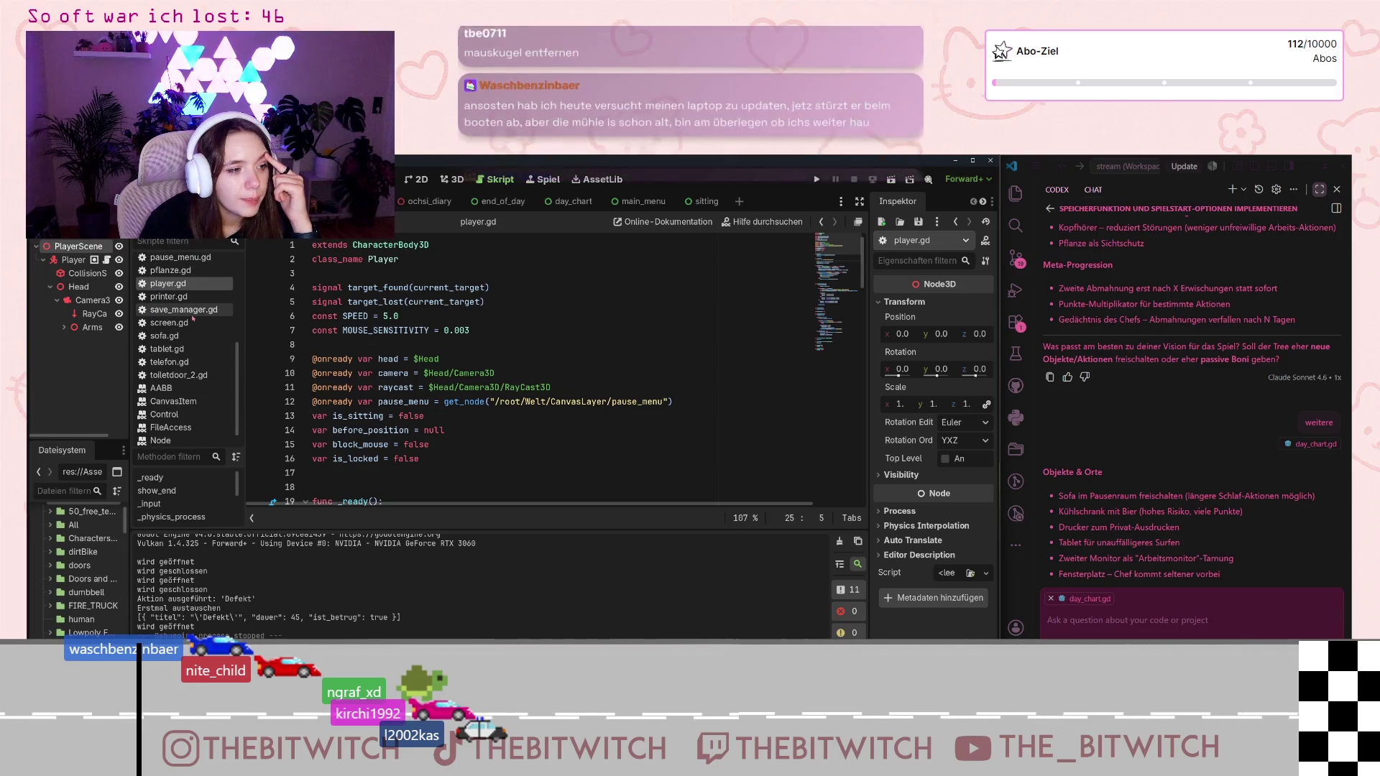
{"action": "scroll", "coordinate": [190, 322], "scroll_direction": "up", "scroll_amount": 3}
{"action": "scroll", "coordinate": [190, 322], "scroll_direction": "up", "scroll_amount": 2}
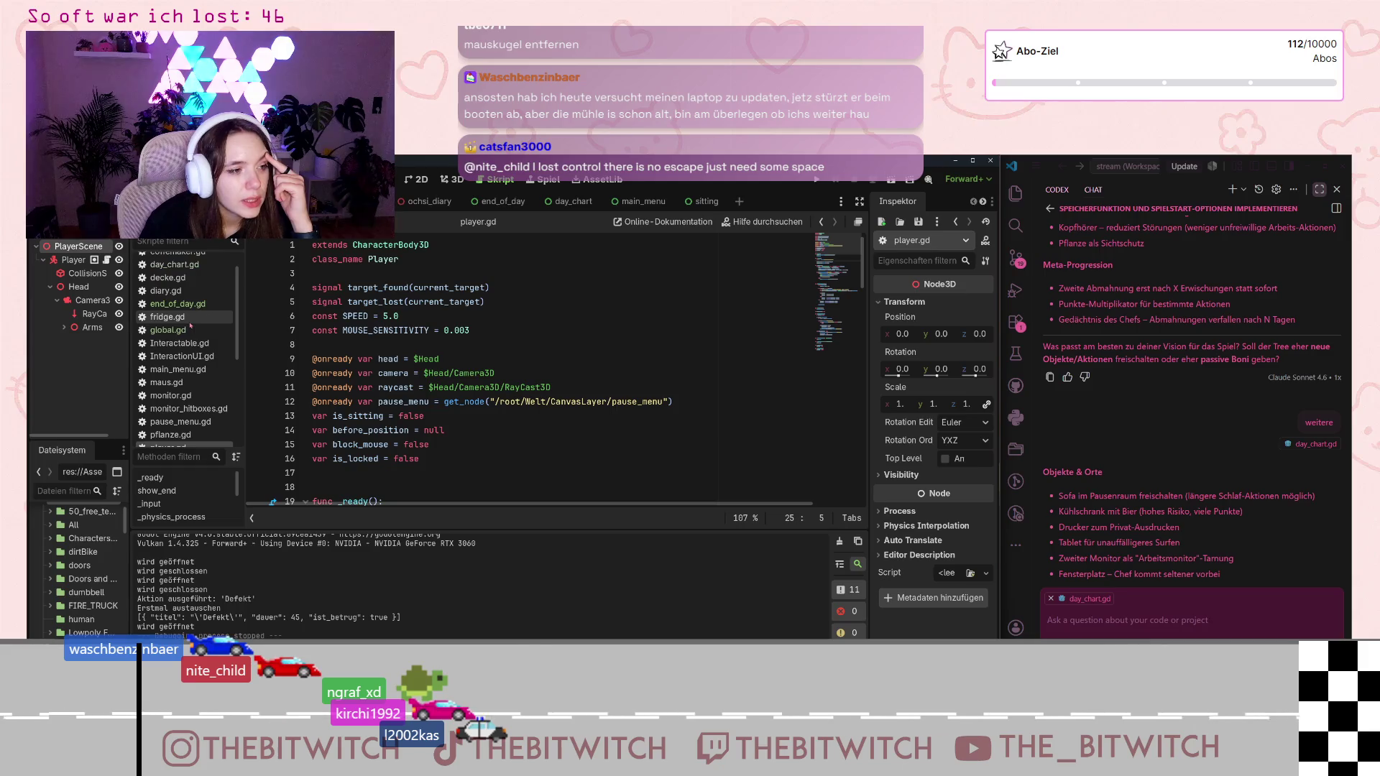
{"action": "left_click", "coordinate": [188, 397]}
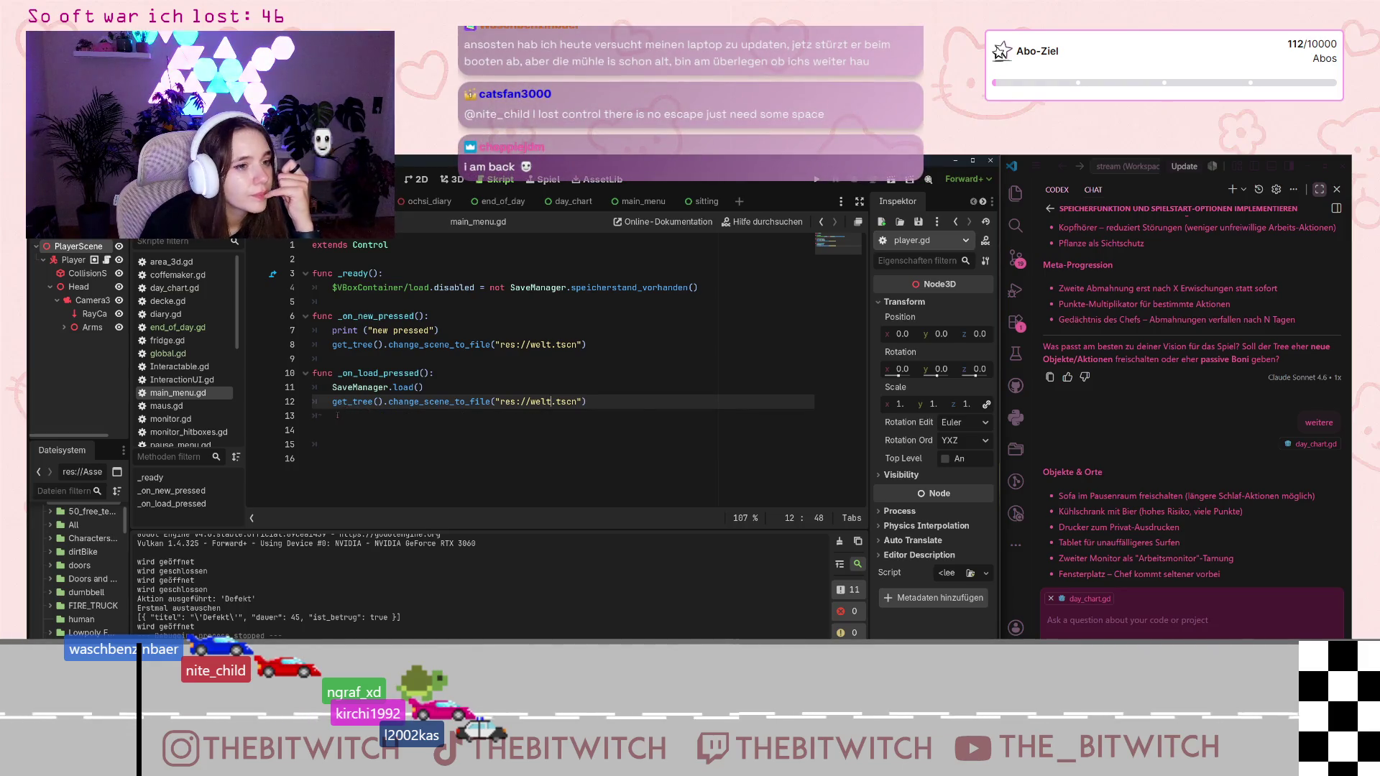
{"action": "left_click", "coordinate": [167, 353]}
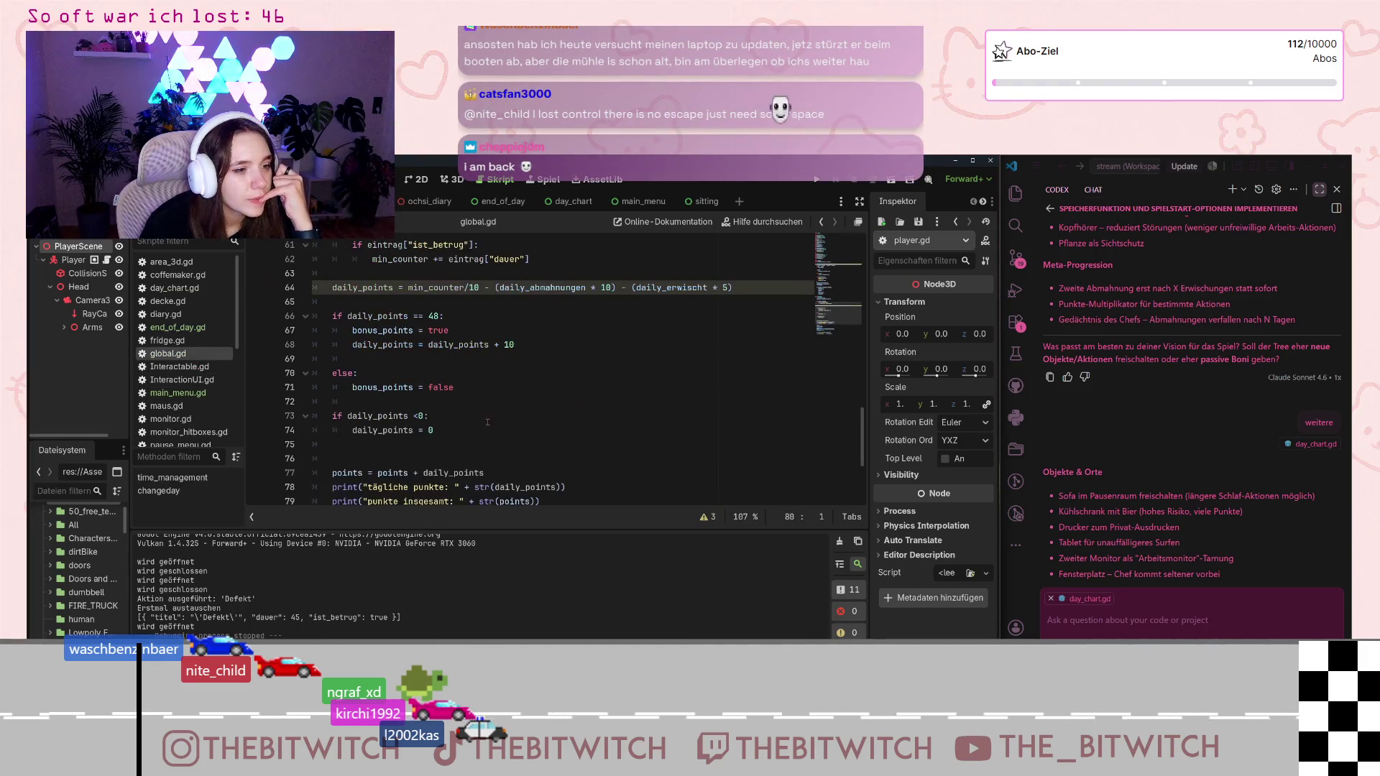
{"action": "scroll", "coordinate": [492, 433], "scroll_direction": "up", "scroll_amount": 3}
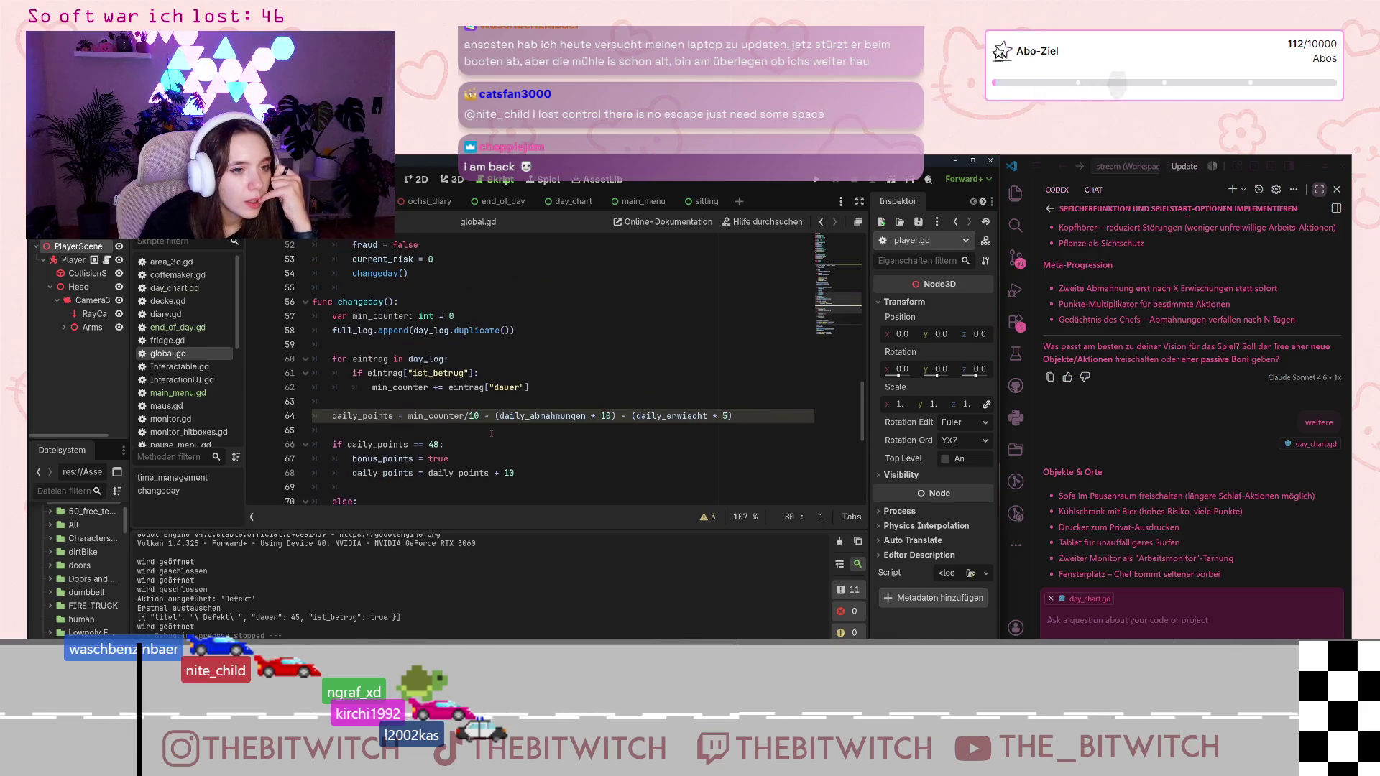
{"action": "scroll", "coordinate": [492, 437], "scroll_direction": "up", "scroll_amount": 3}
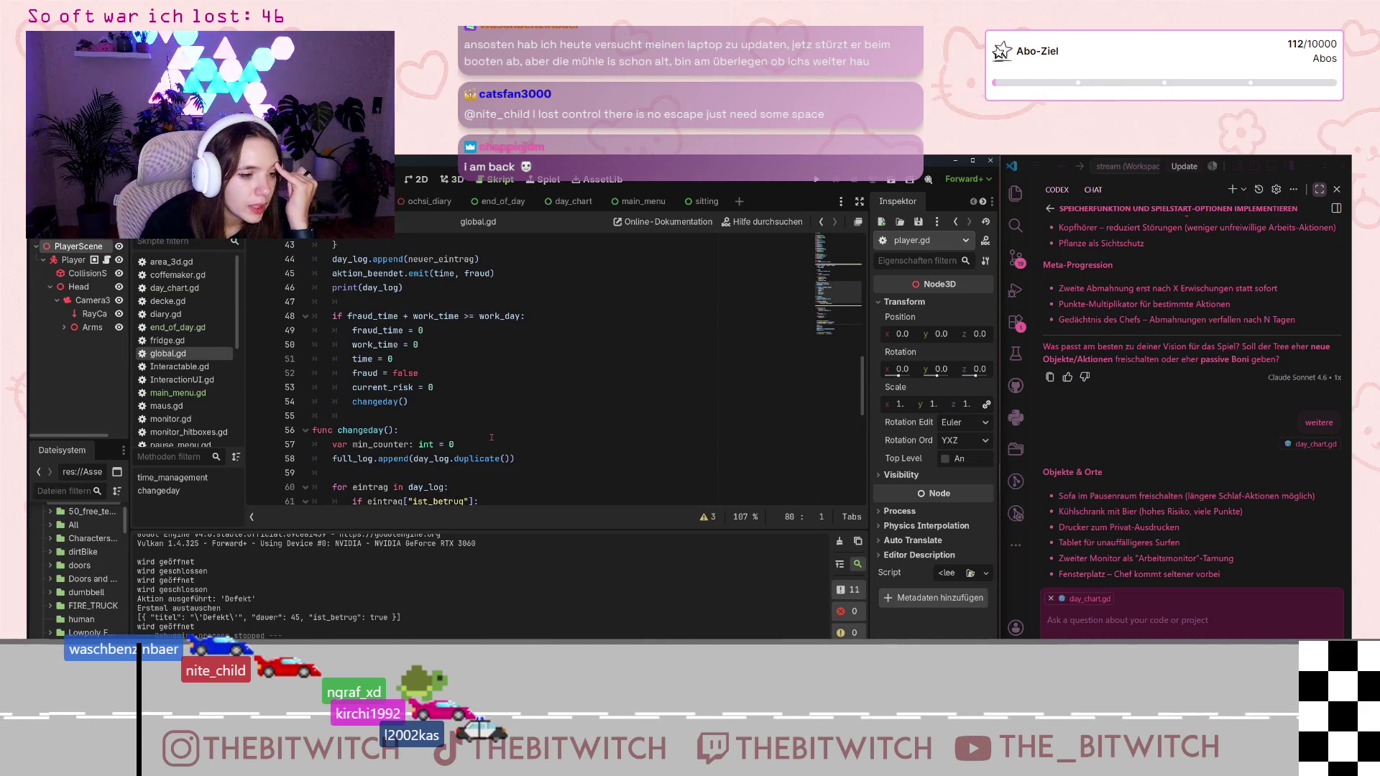
{"action": "scroll", "coordinate": [491, 437], "scroll_direction": "up", "scroll_amount": 3}
{"action": "scroll", "coordinate": [497, 451], "scroll_direction": "down", "scroll_amount": 12}
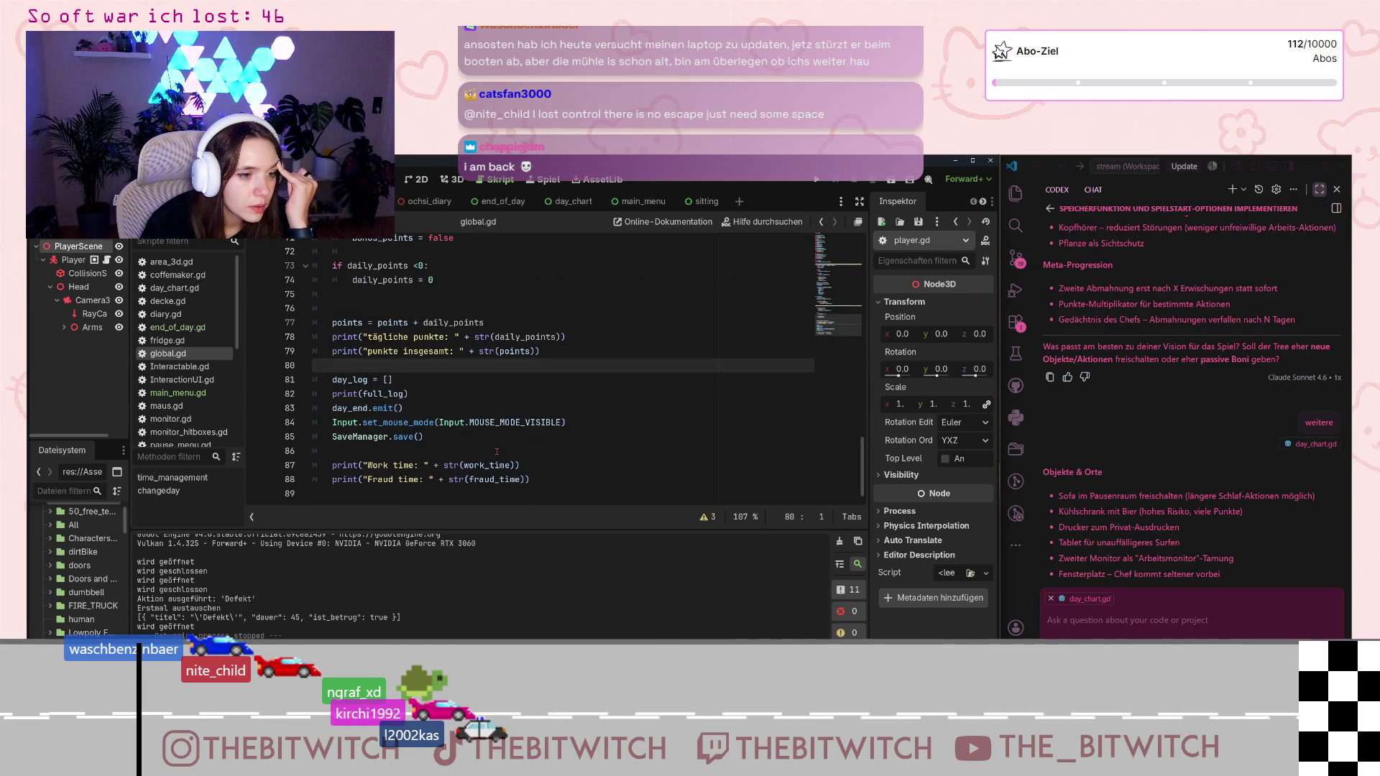
{"action": "scroll", "coordinate": [375, 394], "scroll_direction": "up", "scroll_amount": 5}
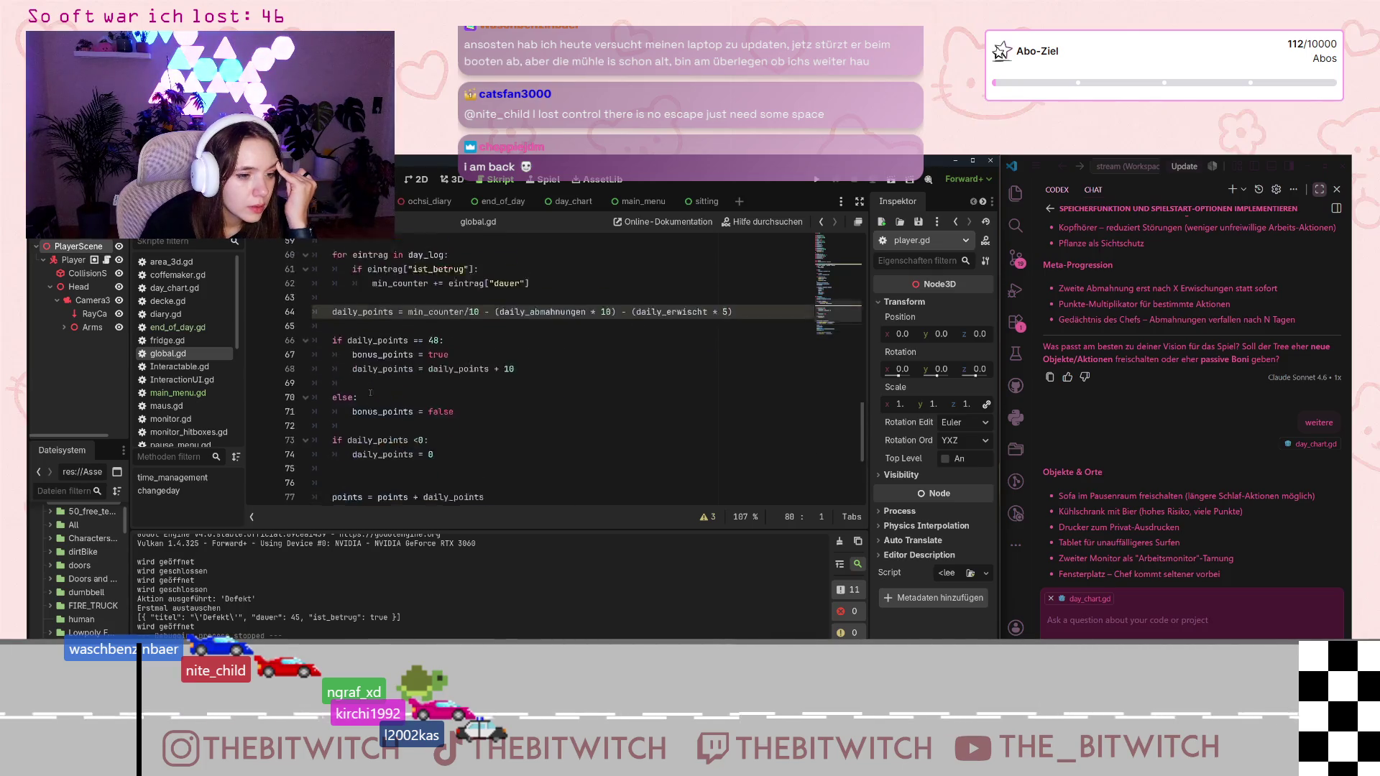
{"action": "scroll", "coordinate": [378, 398], "scroll_direction": "up", "scroll_amount": 6}
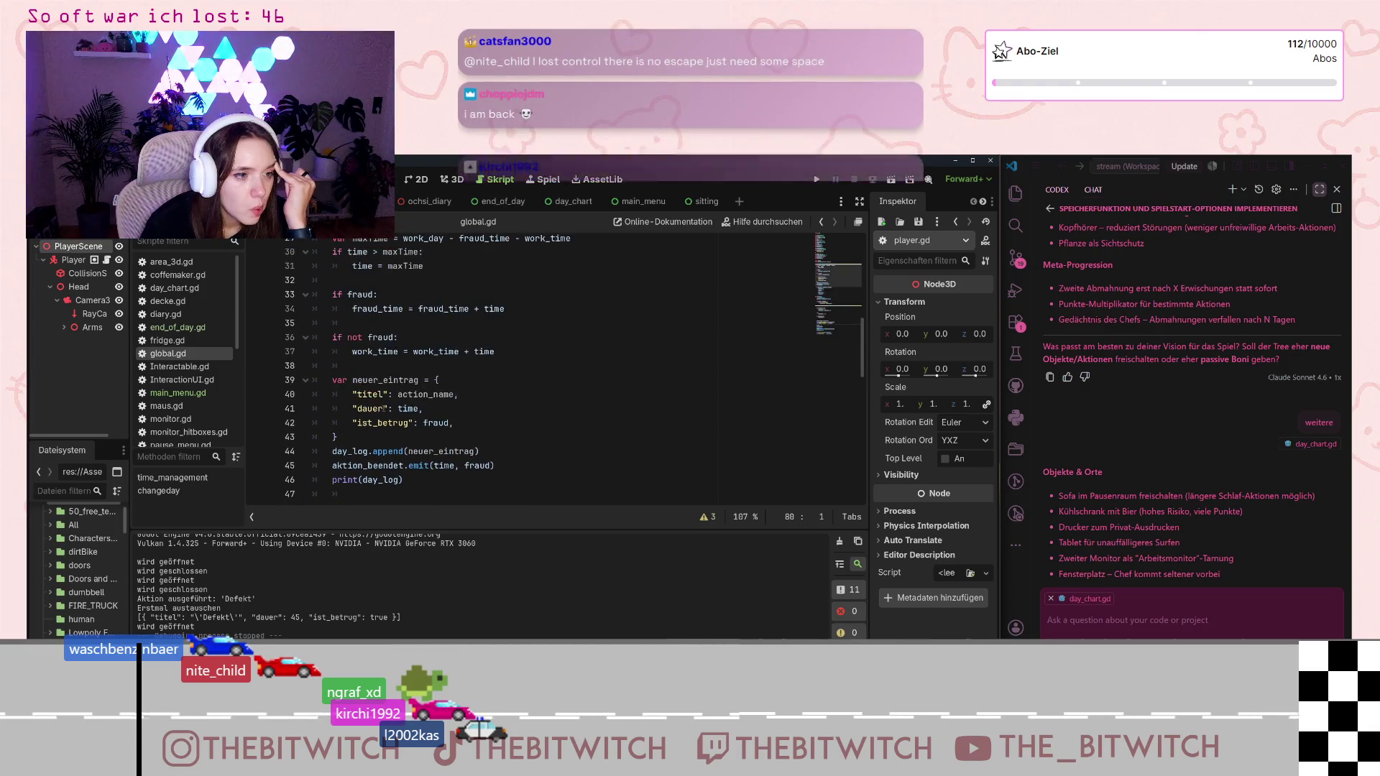
{"action": "scroll", "coordinate": [390, 422], "scroll_direction": "up", "scroll_amount": 7}
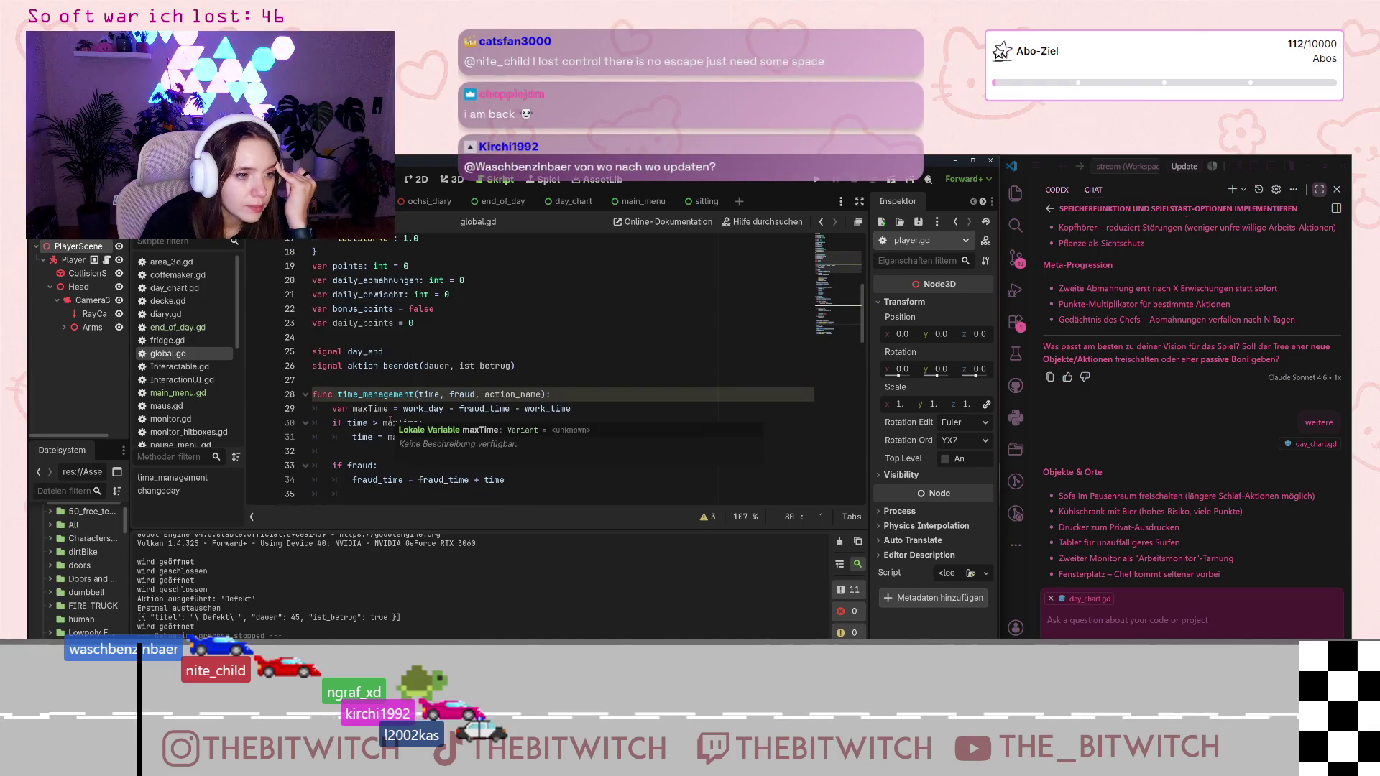
{"action": "scroll", "coordinate": [390, 421], "scroll_direction": "up", "scroll_amount": 6}
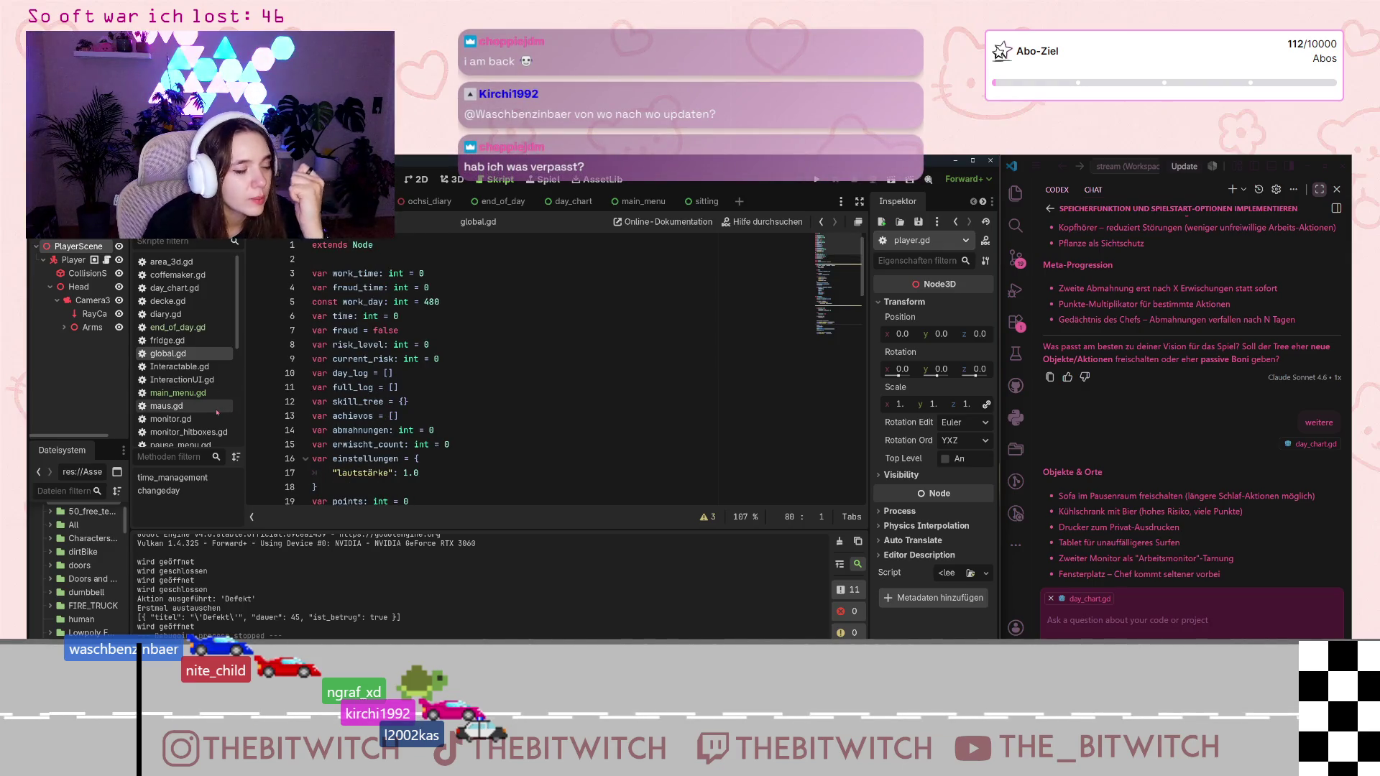
{"action": "scroll", "coordinate": [485, 379], "scroll_direction": "down", "scroll_amount": 14}
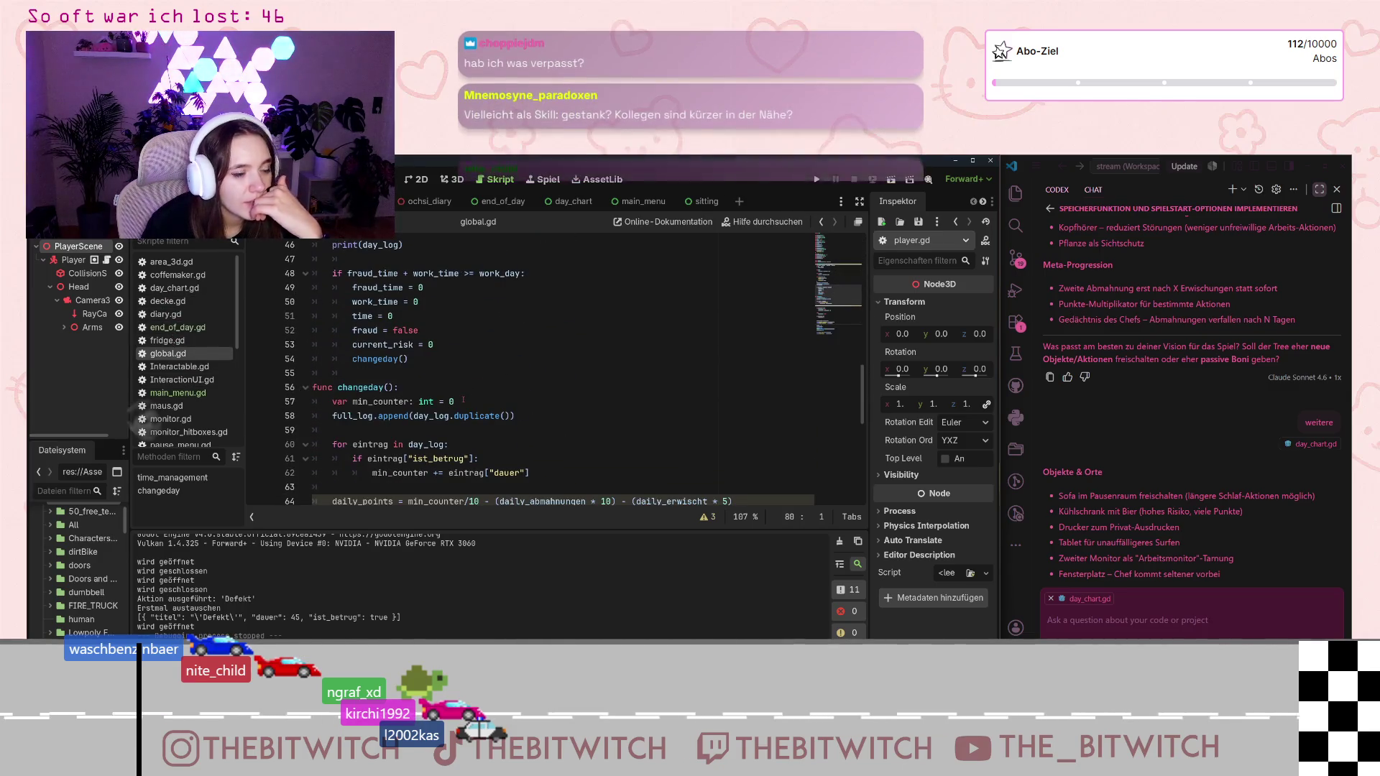
{"action": "scroll", "coordinate": [485, 379], "scroll_direction": "down", "scroll_amount": 6}
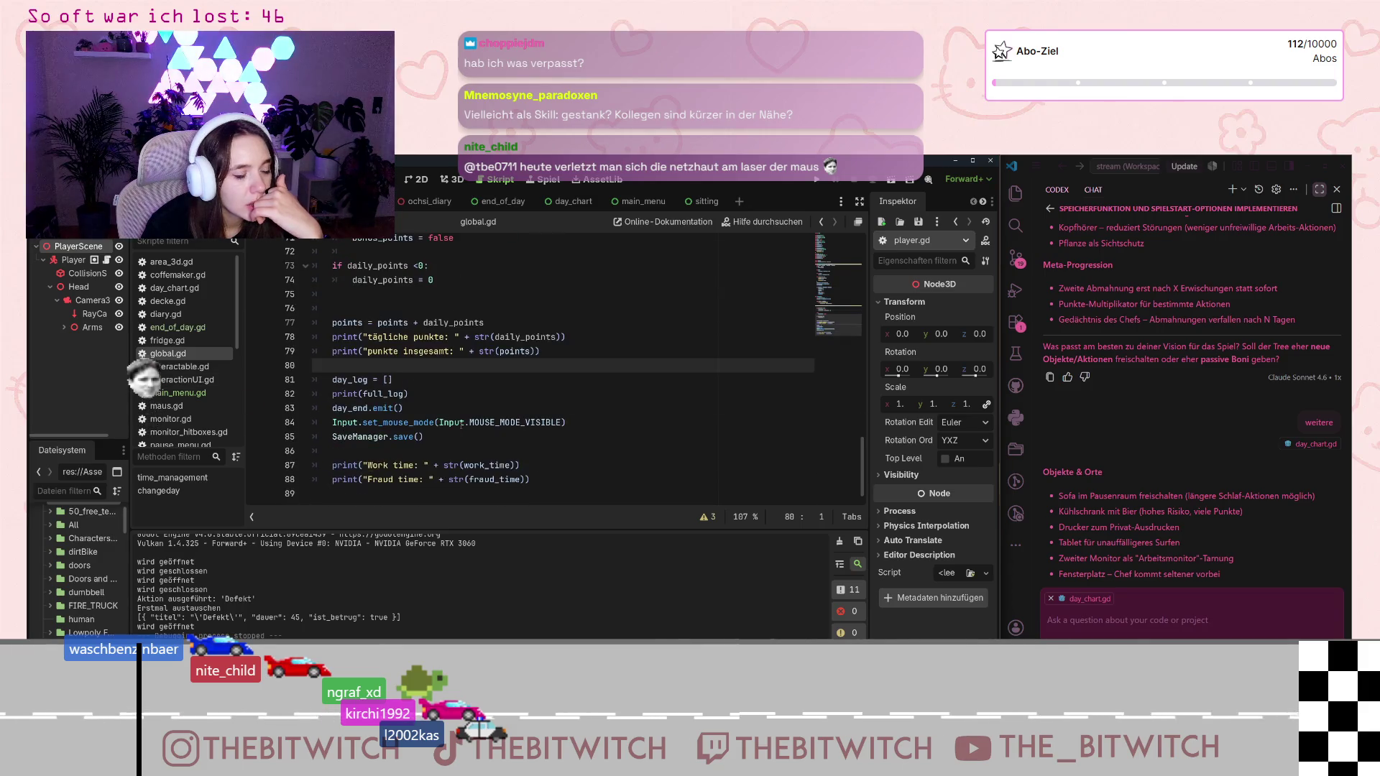
{"action": "scroll", "coordinate": [485, 380], "scroll_direction": "down", "scroll_amount": 3}
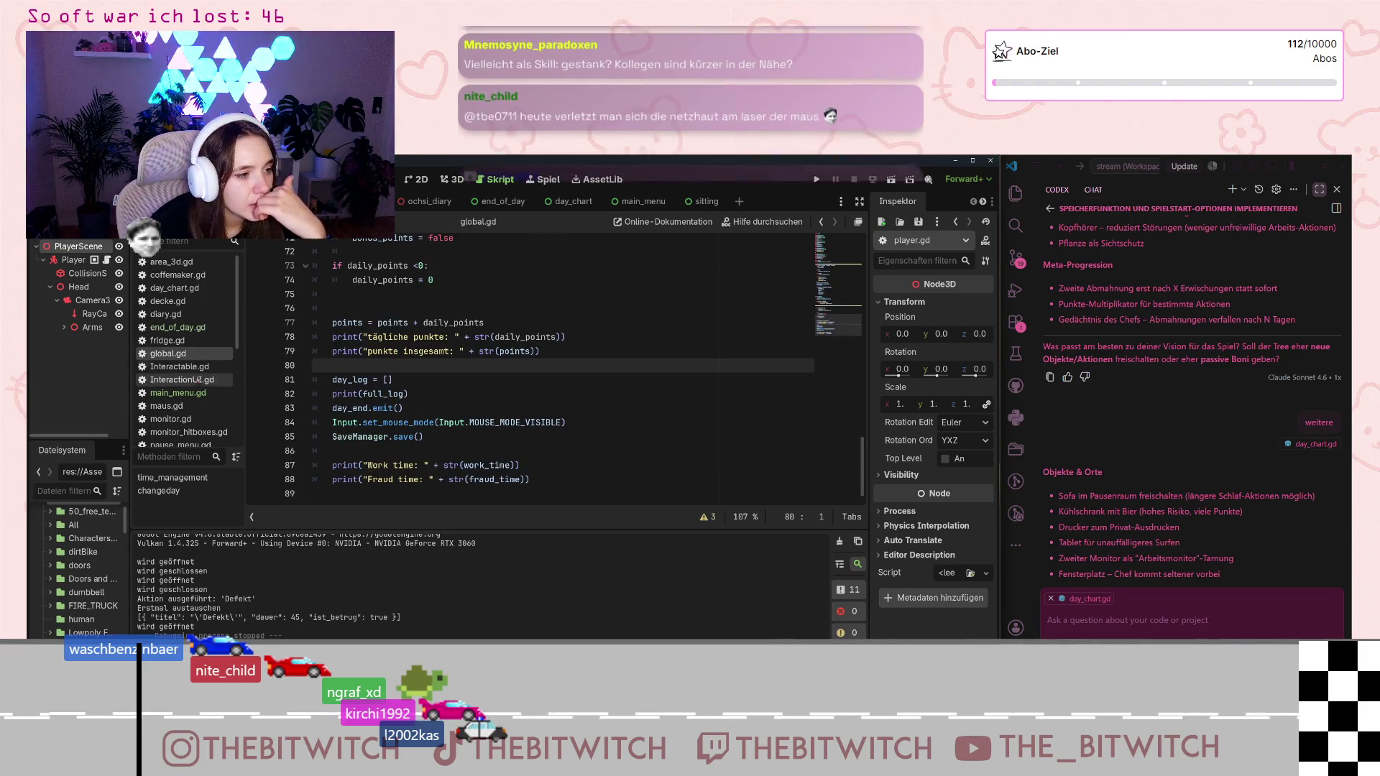
Reopen player.gd and scroll down through its code.
{"action": "scroll", "coordinate": [177, 324], "scroll_direction": "down", "scroll_amount": 1}
{"action": "scroll", "coordinate": [177, 324], "scroll_direction": "down", "scroll_amount": 2}
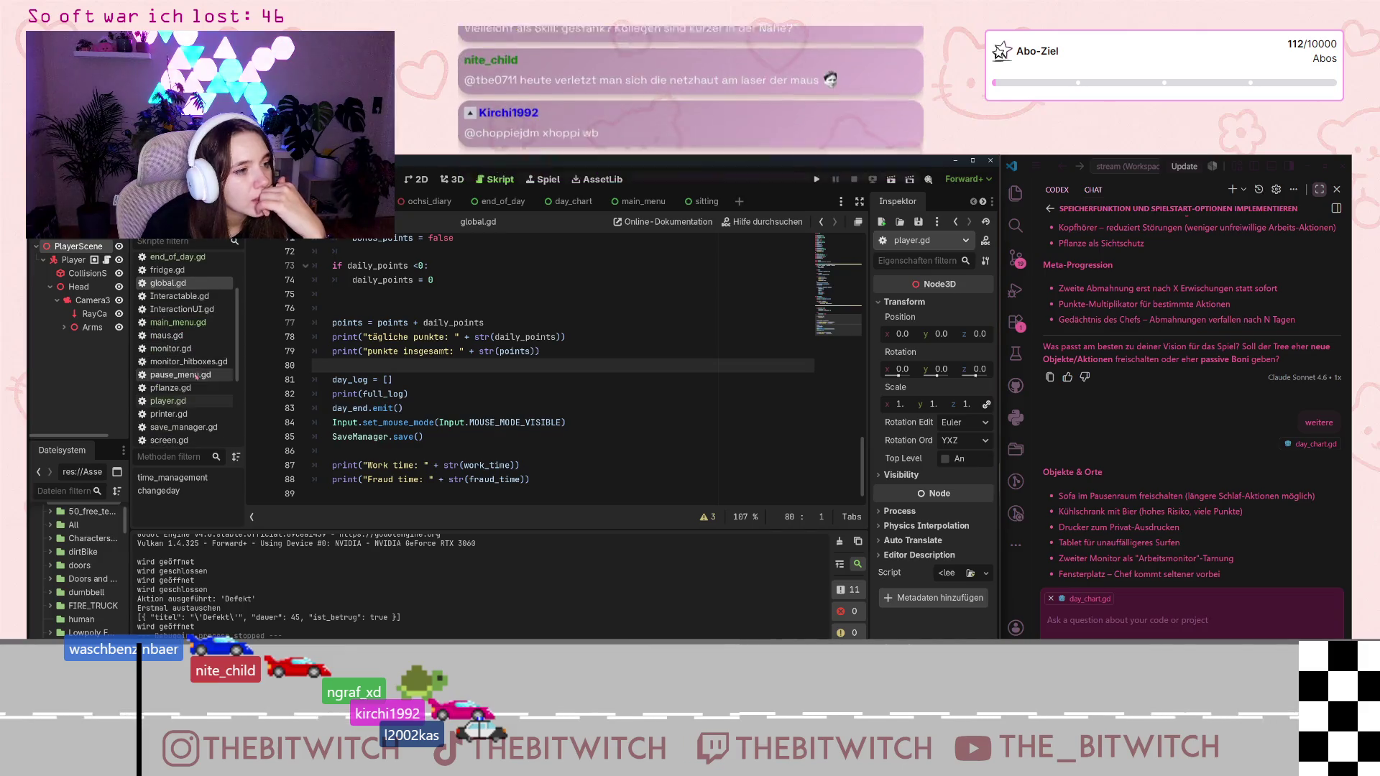
{"action": "left_click", "coordinate": [169, 400]}
{"action": "scroll", "coordinate": [498, 402], "scroll_direction": "down", "scroll_amount": 4}
{"action": "left_click", "coordinate": [498, 416]}
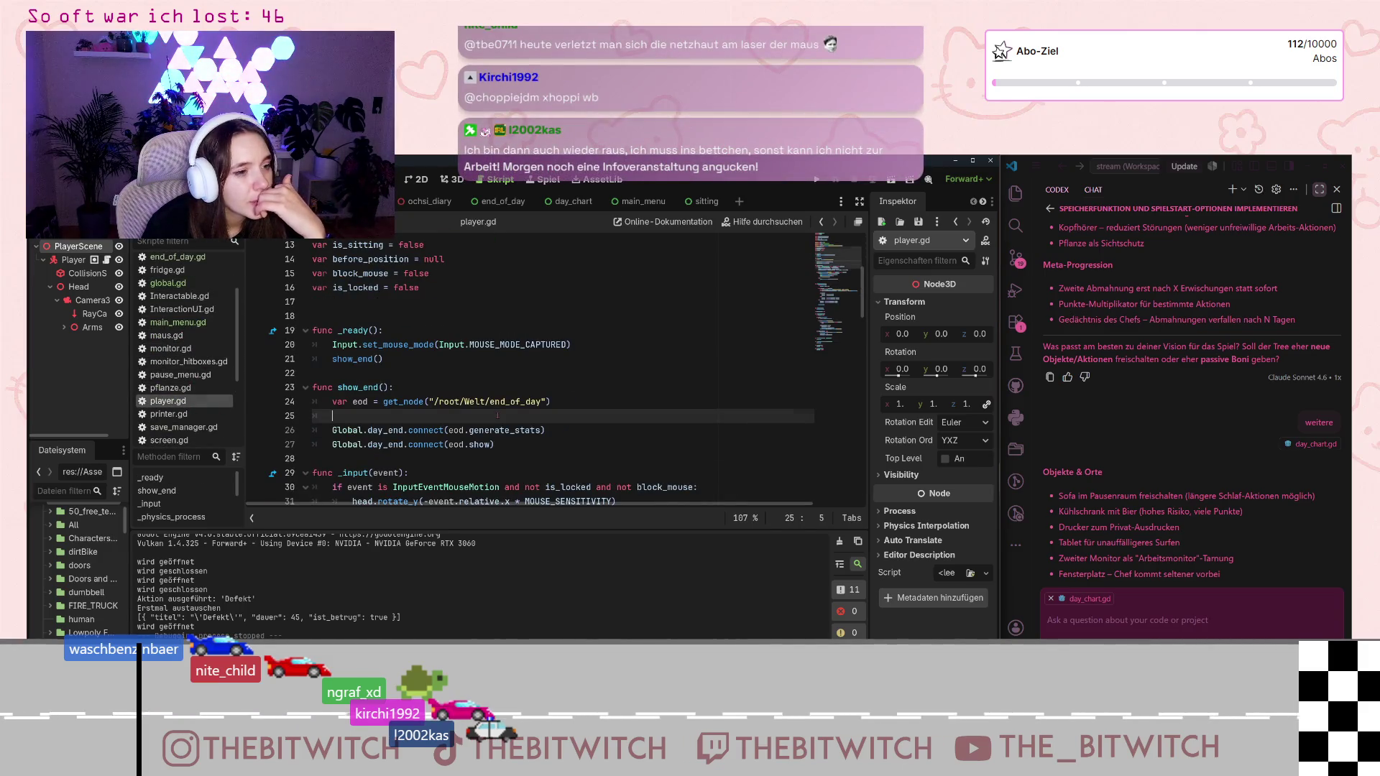
{"action": "scroll", "coordinate": [497, 416], "scroll_direction": "down", "scroll_amount": 4}
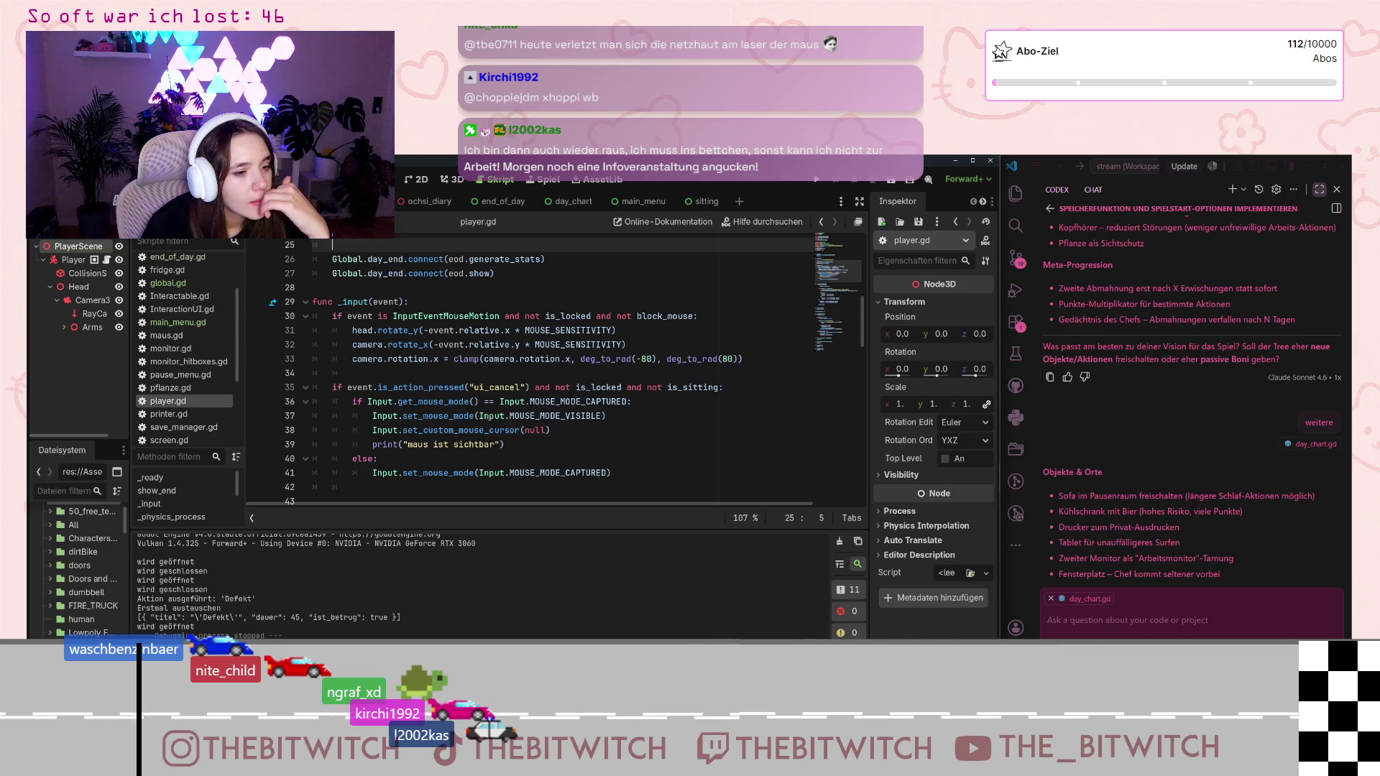
{"action": "scroll", "coordinate": [485, 433], "scroll_direction": "down", "scroll_amount": 5}
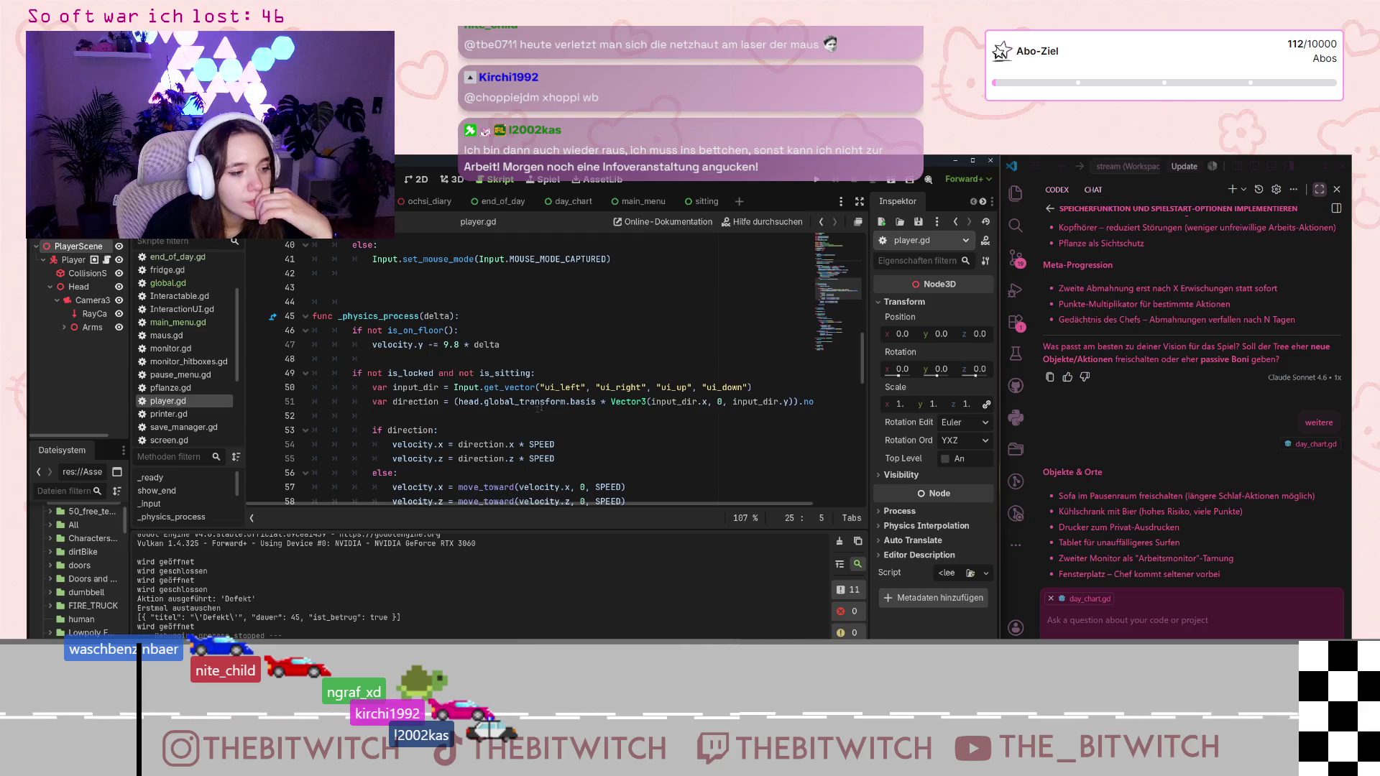
{"action": "scroll", "coordinate": [596, 414], "scroll_direction": "down", "scroll_amount": 10}
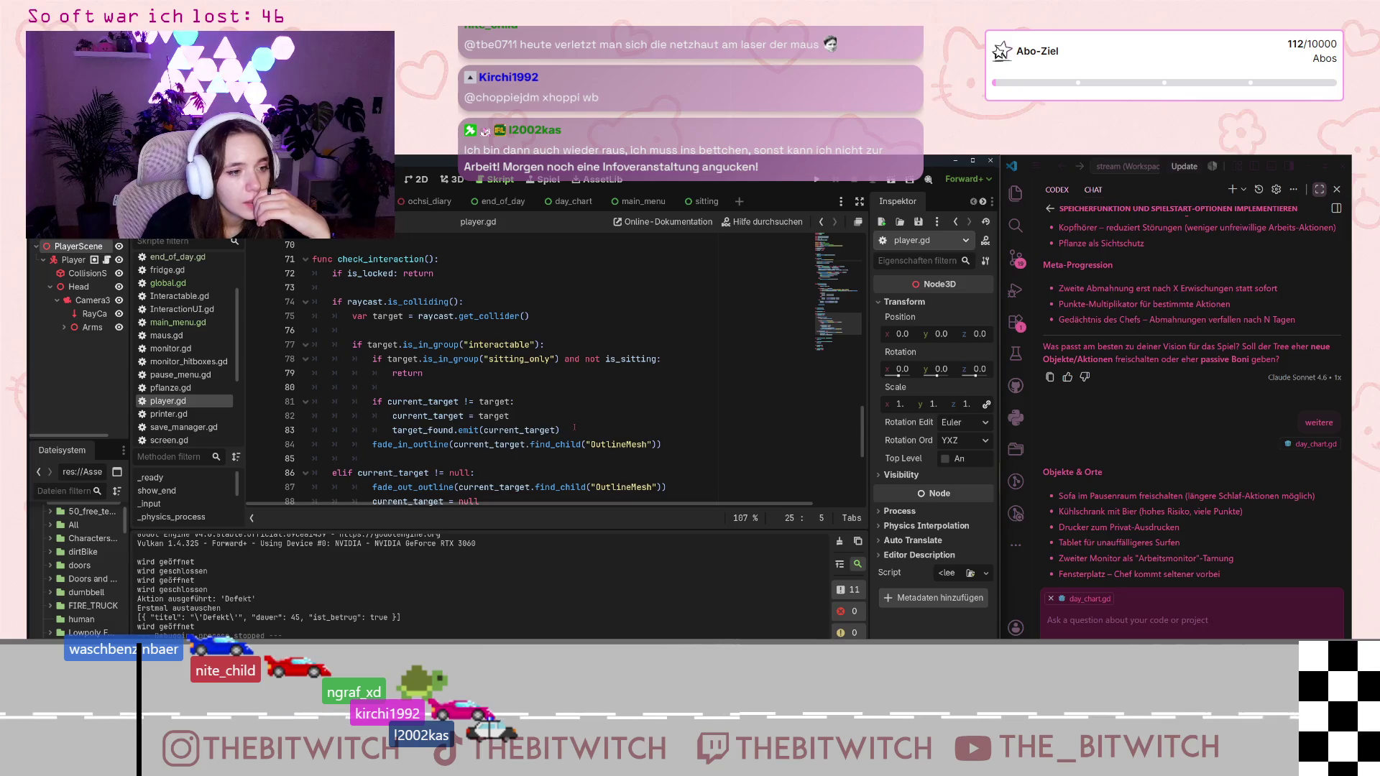
{"action": "scroll", "coordinate": [573, 428], "scroll_direction": "down", "scroll_amount": 2}
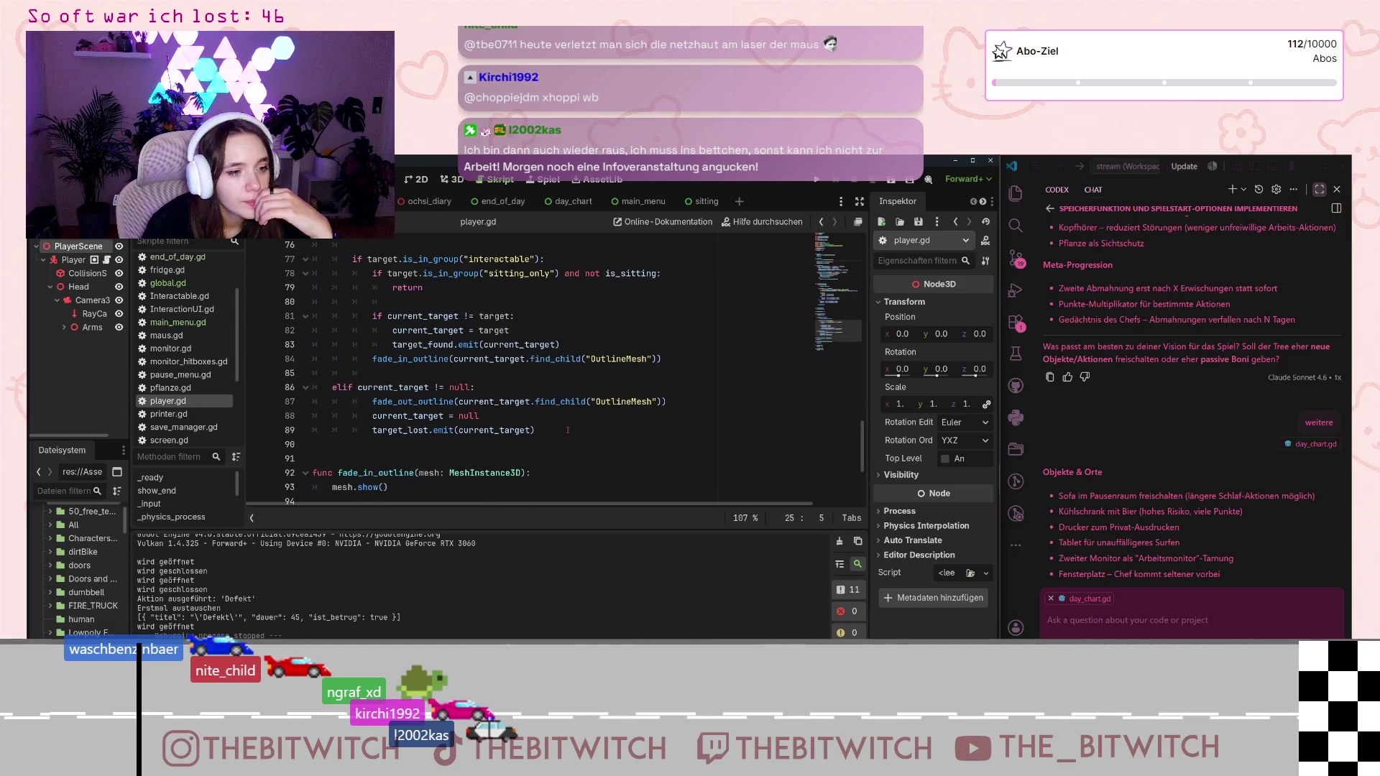
{"action": "scroll", "coordinate": [568, 430], "scroll_direction": "down", "scroll_amount": 4}
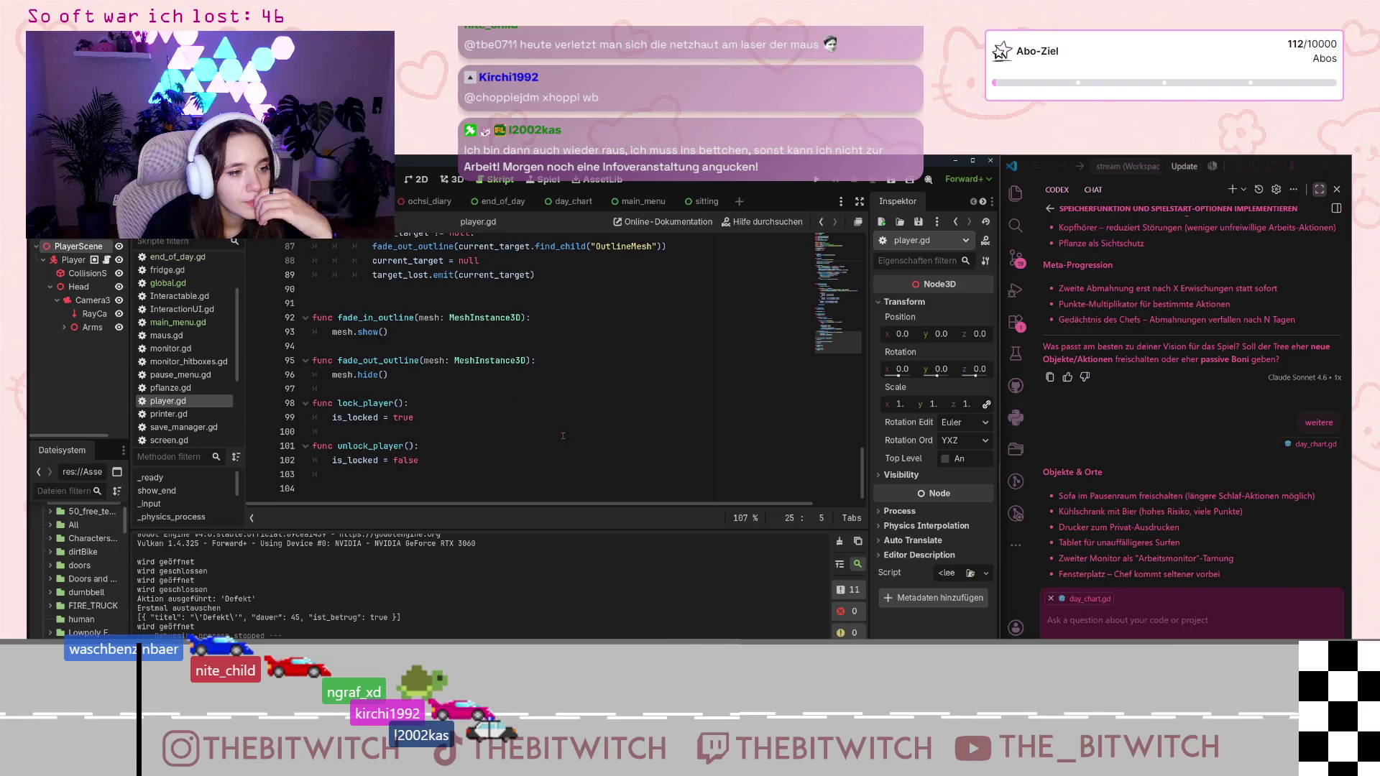
Scroll back up to player.gd's top declarations, then open pause_menu.gd.
{"action": "scroll", "coordinate": [563, 435], "scroll_direction": "up", "scroll_amount": 19}
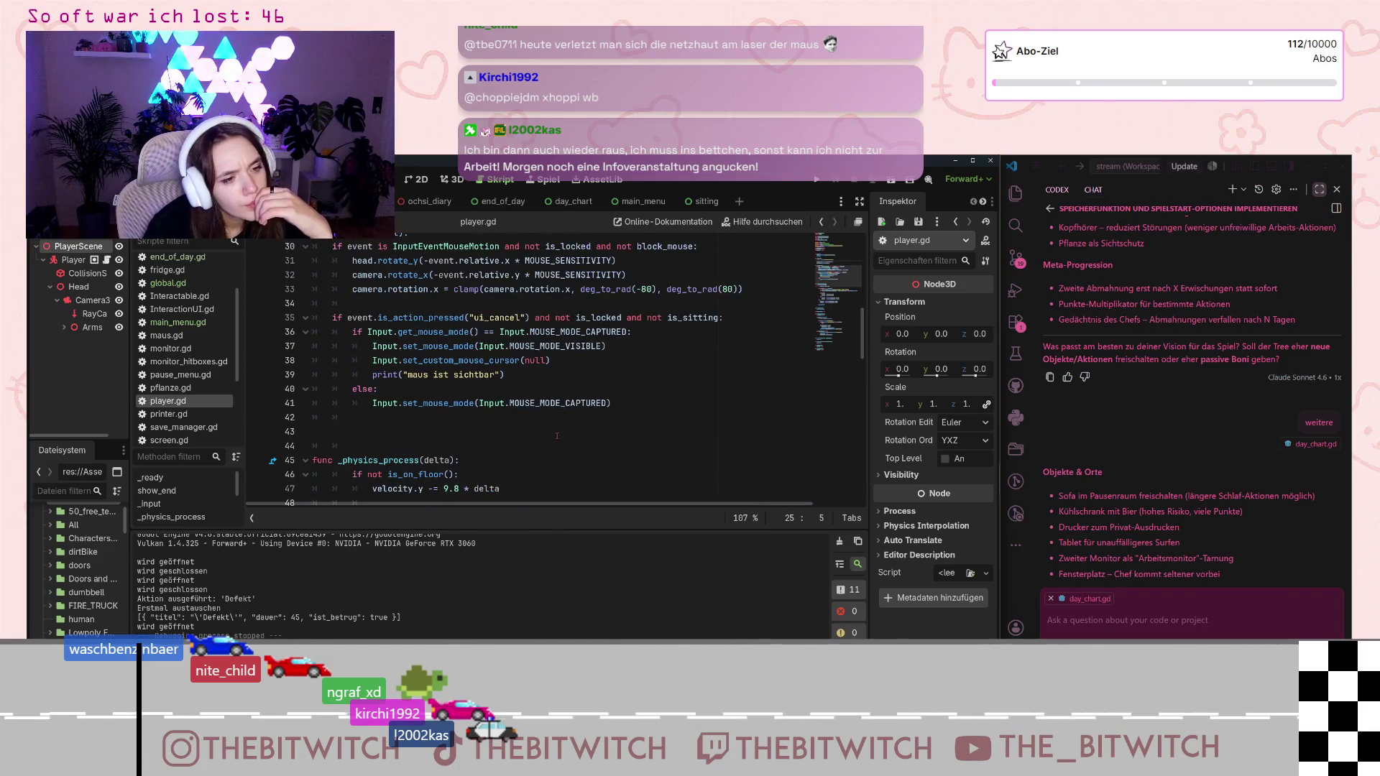
{"action": "scroll", "coordinate": [556, 436], "scroll_direction": "up", "scroll_amount": 1}
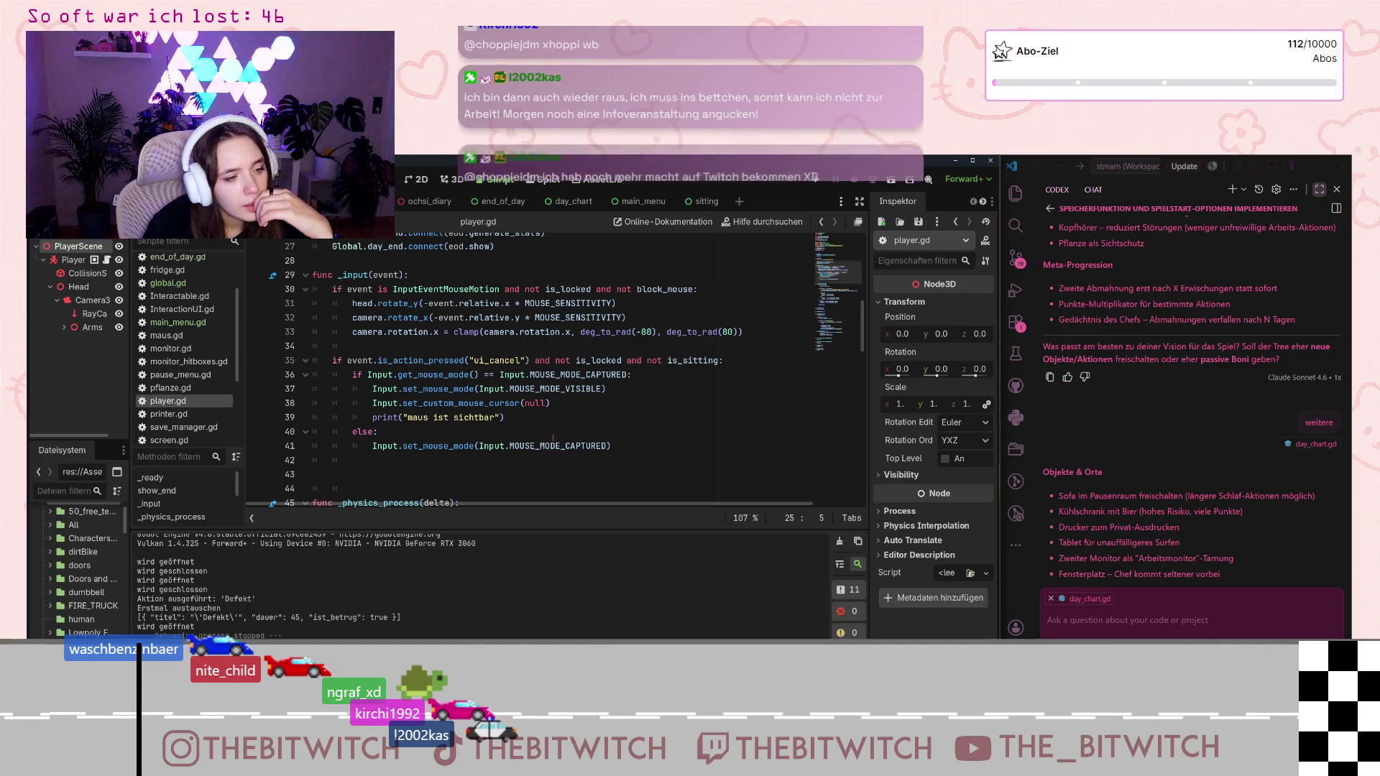
{"action": "scroll", "coordinate": [552, 438], "scroll_direction": "up", "scroll_amount": 3}
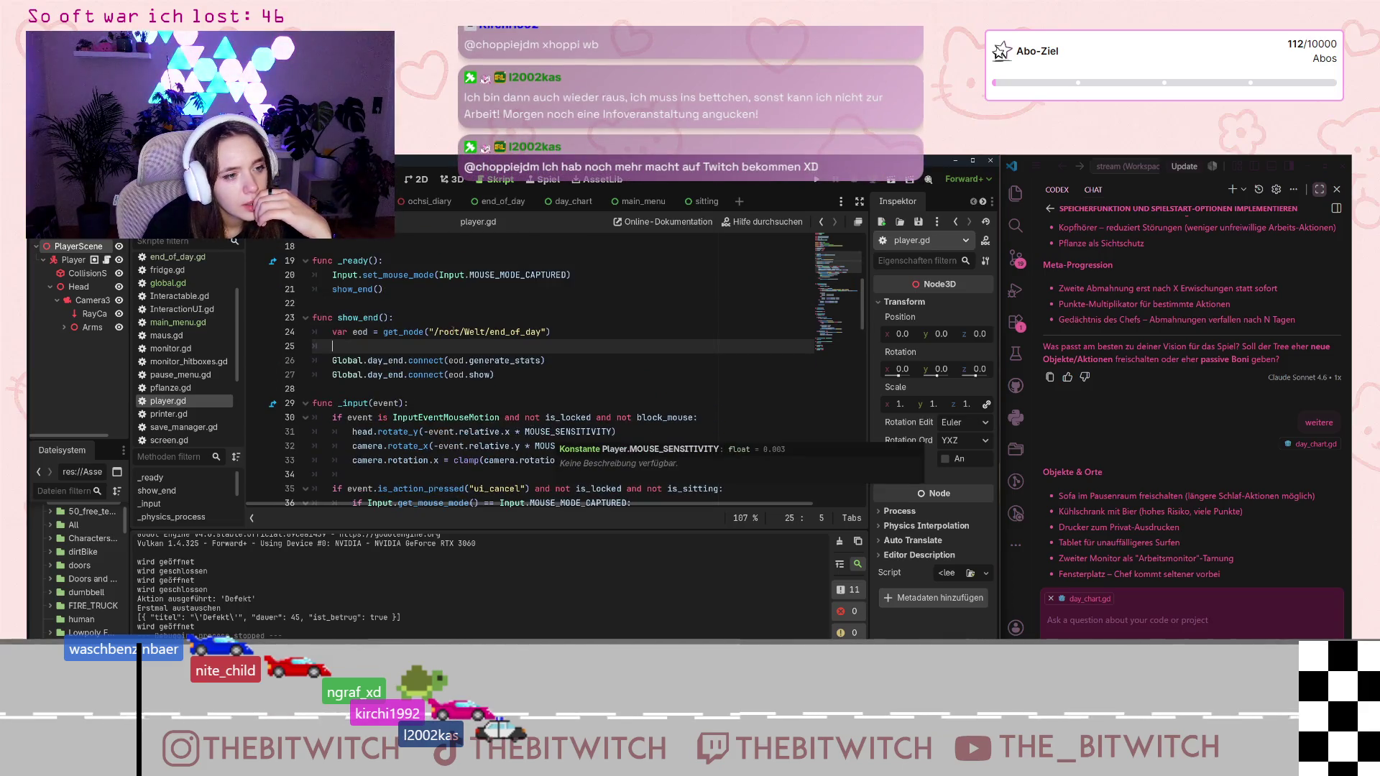
{"action": "scroll", "coordinate": [485, 387], "scroll_direction": "up", "scroll_amount": 4}
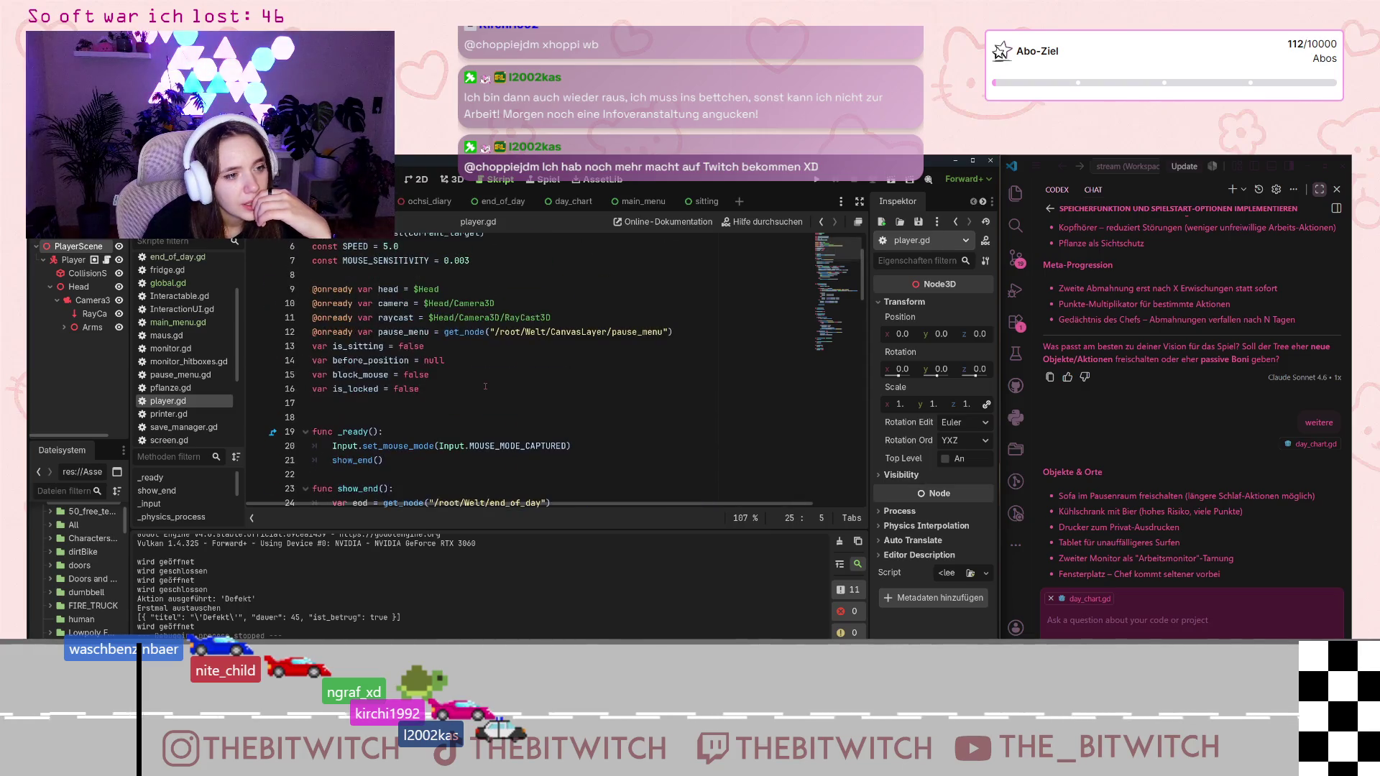
{"action": "scroll", "coordinate": [481, 389], "scroll_direction": "up", "scroll_amount": 2}
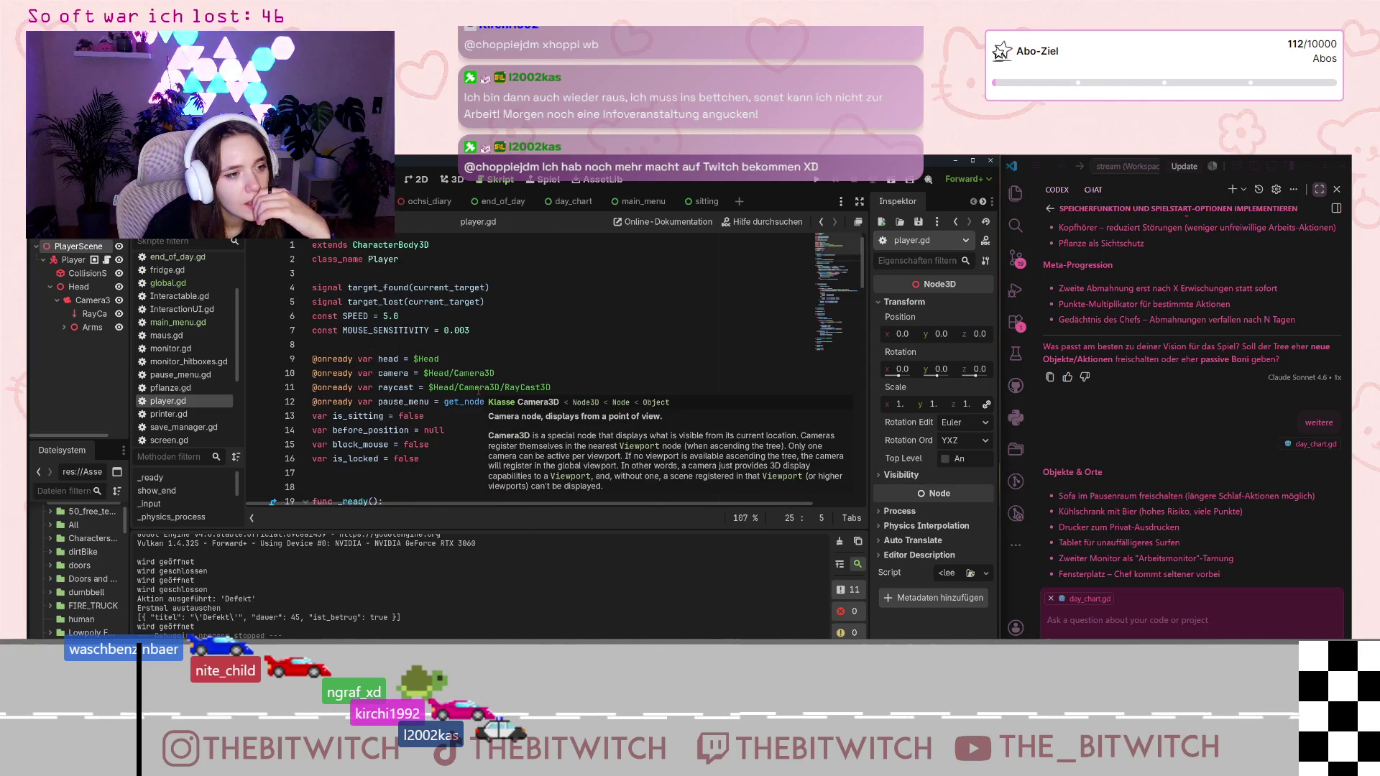
{"action": "scroll", "coordinate": [200, 390], "scroll_direction": "down", "scroll_amount": 3}
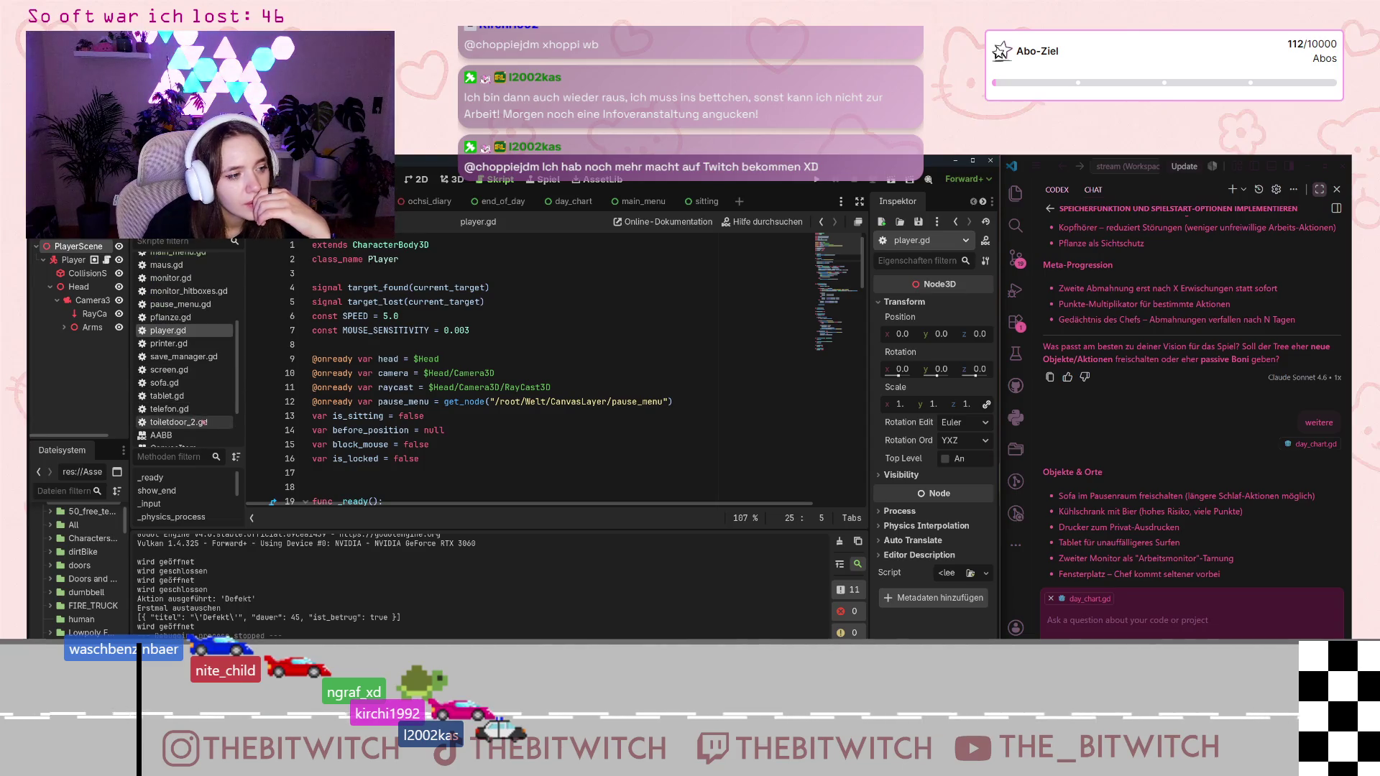
{"action": "scroll", "coordinate": [209, 381], "scroll_direction": "up", "scroll_amount": 1}
{"action": "left_click", "coordinate": [179, 328]}
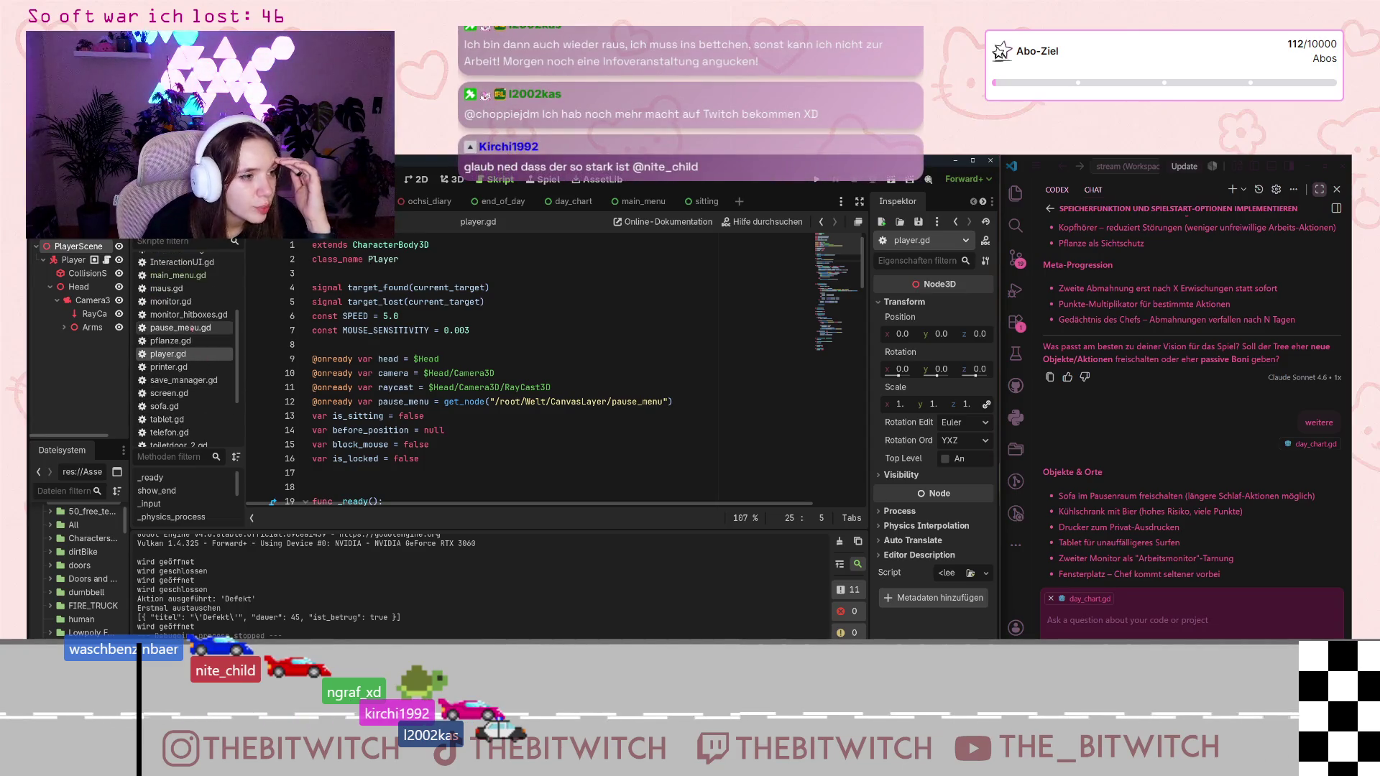
Append 'and' to the ui_cancel condition in pause_menu.gd, then place the cursor after hide().
{"action": "scroll", "coordinate": [581, 446], "scroll_direction": "up", "scroll_amount": 2}
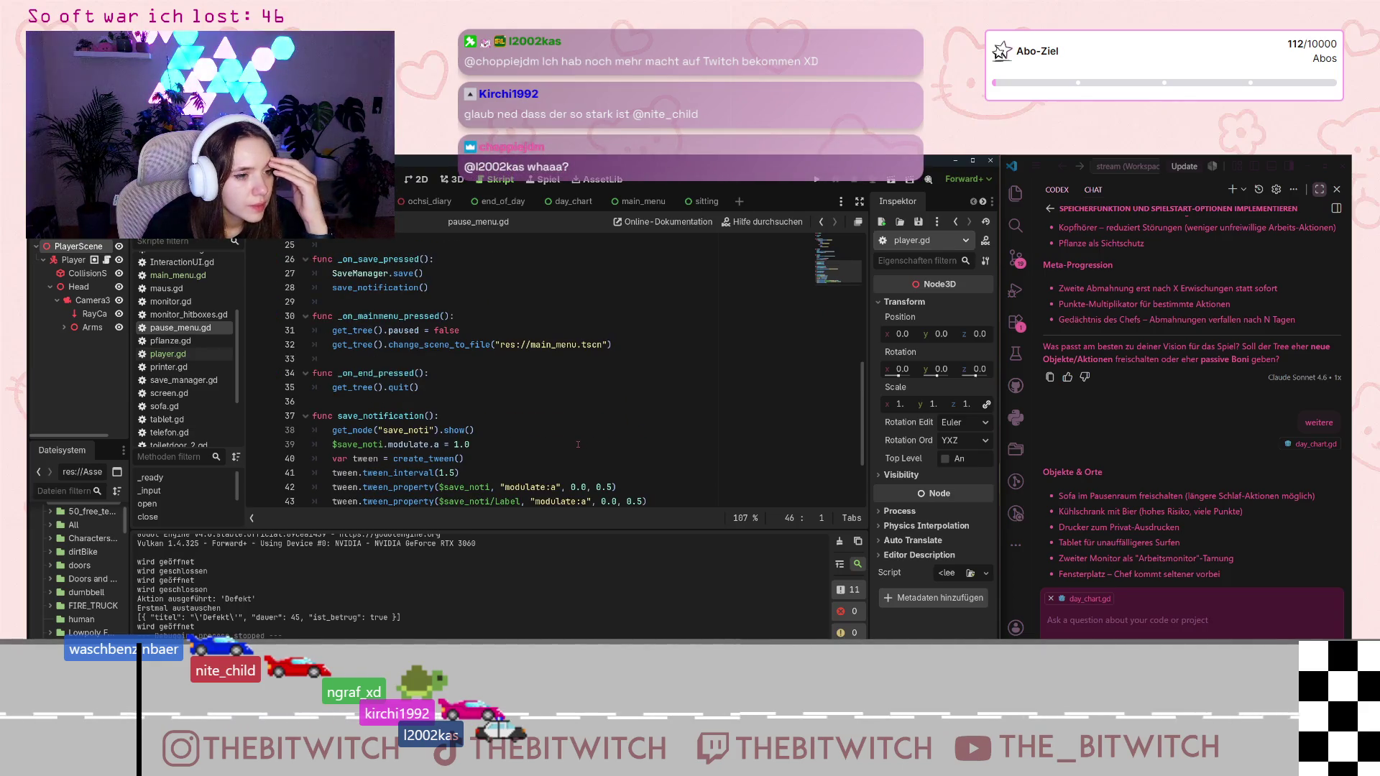
{"action": "scroll", "coordinate": [578, 444], "scroll_direction": "up", "scroll_amount": 8}
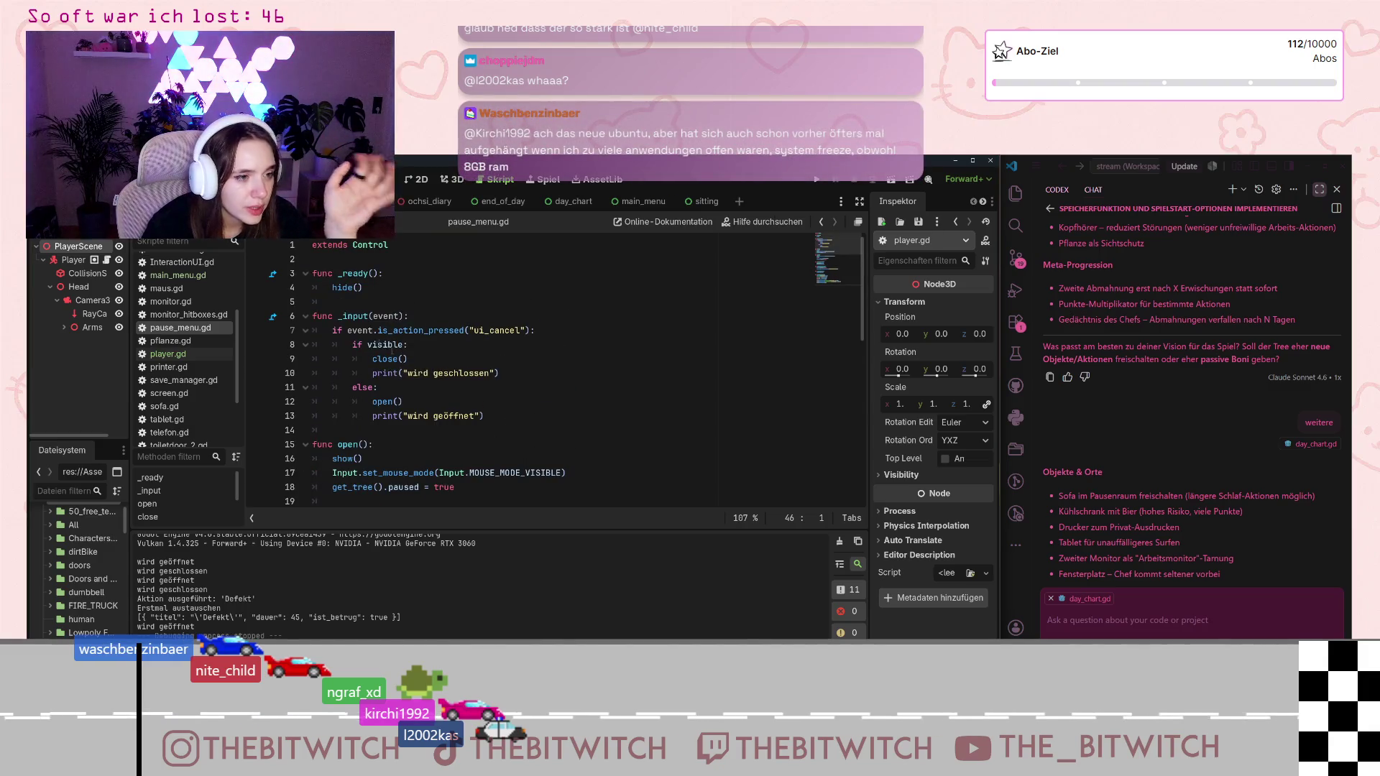
{"action": "left_click", "coordinate": [532, 332]}
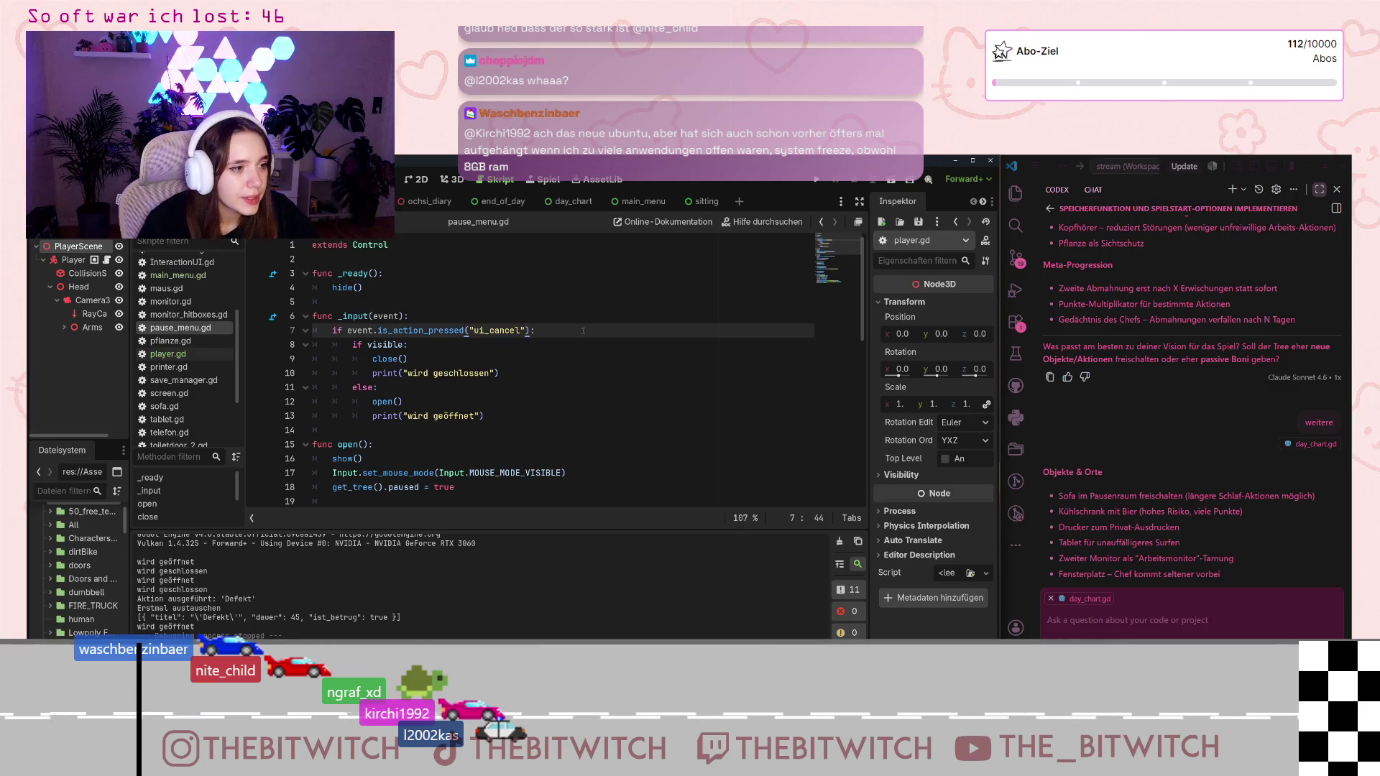
{"action": "type", "text": "and"}
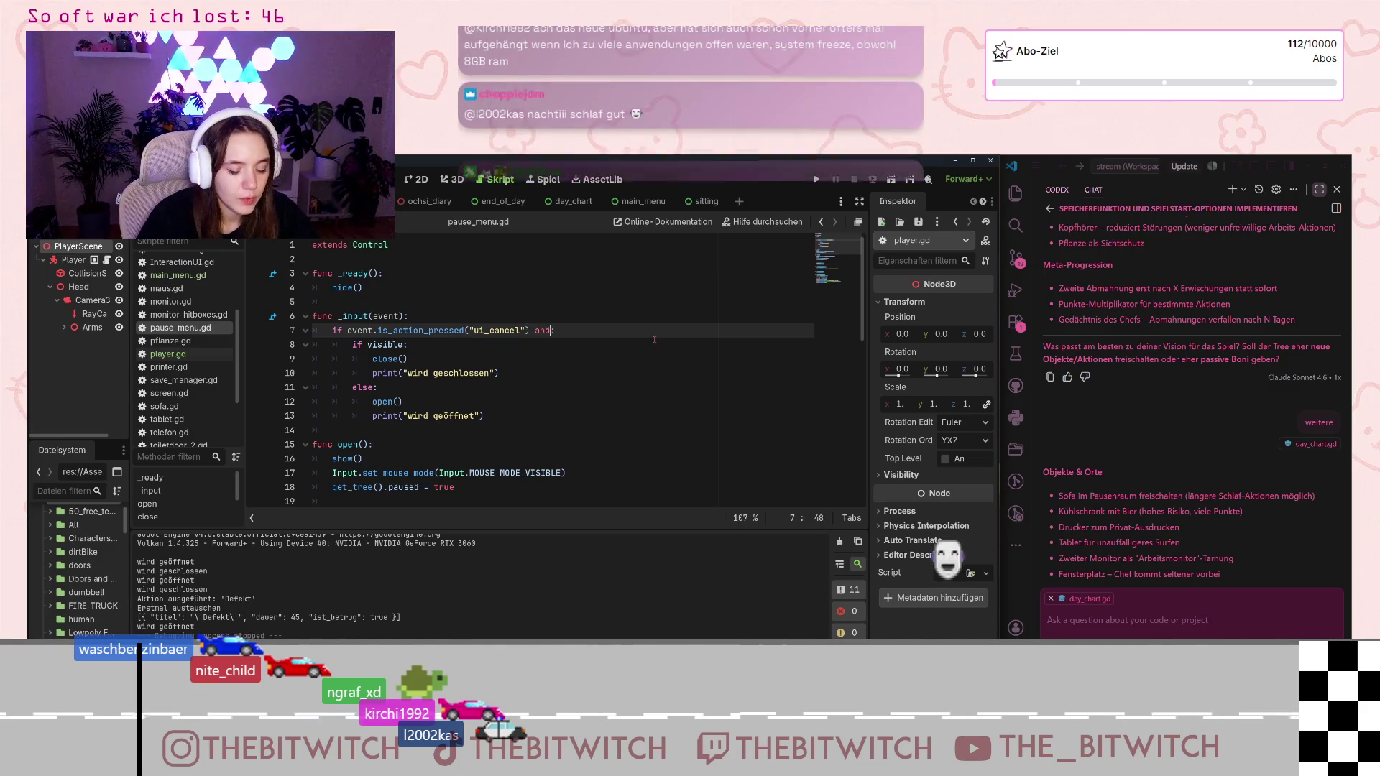
{"action": "left_click", "coordinate": [62, 368]}
{"action": "scroll", "coordinate": [62, 368], "scroll_direction": "down", "scroll_amount": 3}
{"action": "scroll", "coordinate": [65, 374], "scroll_direction": "down", "scroll_amount": 10}
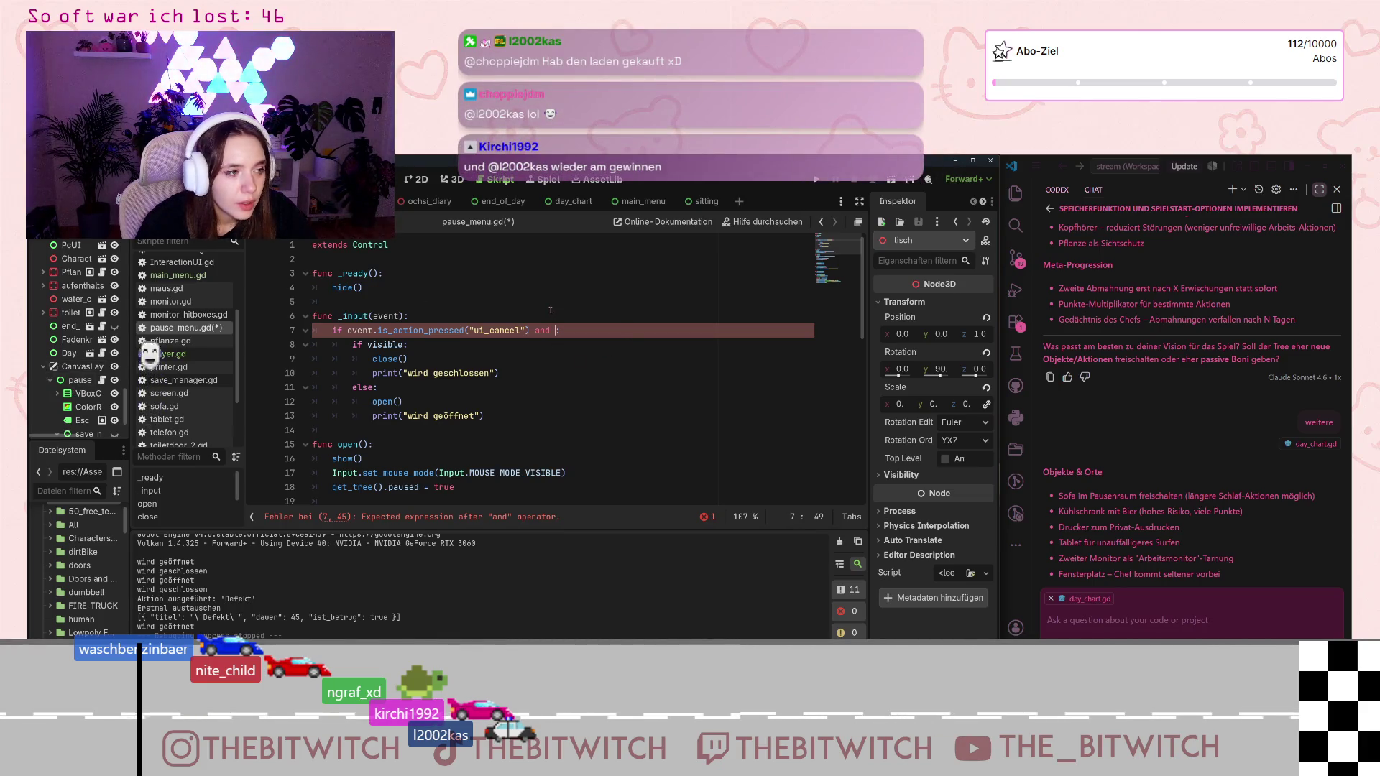
{"action": "left_click", "coordinate": [416, 285]}
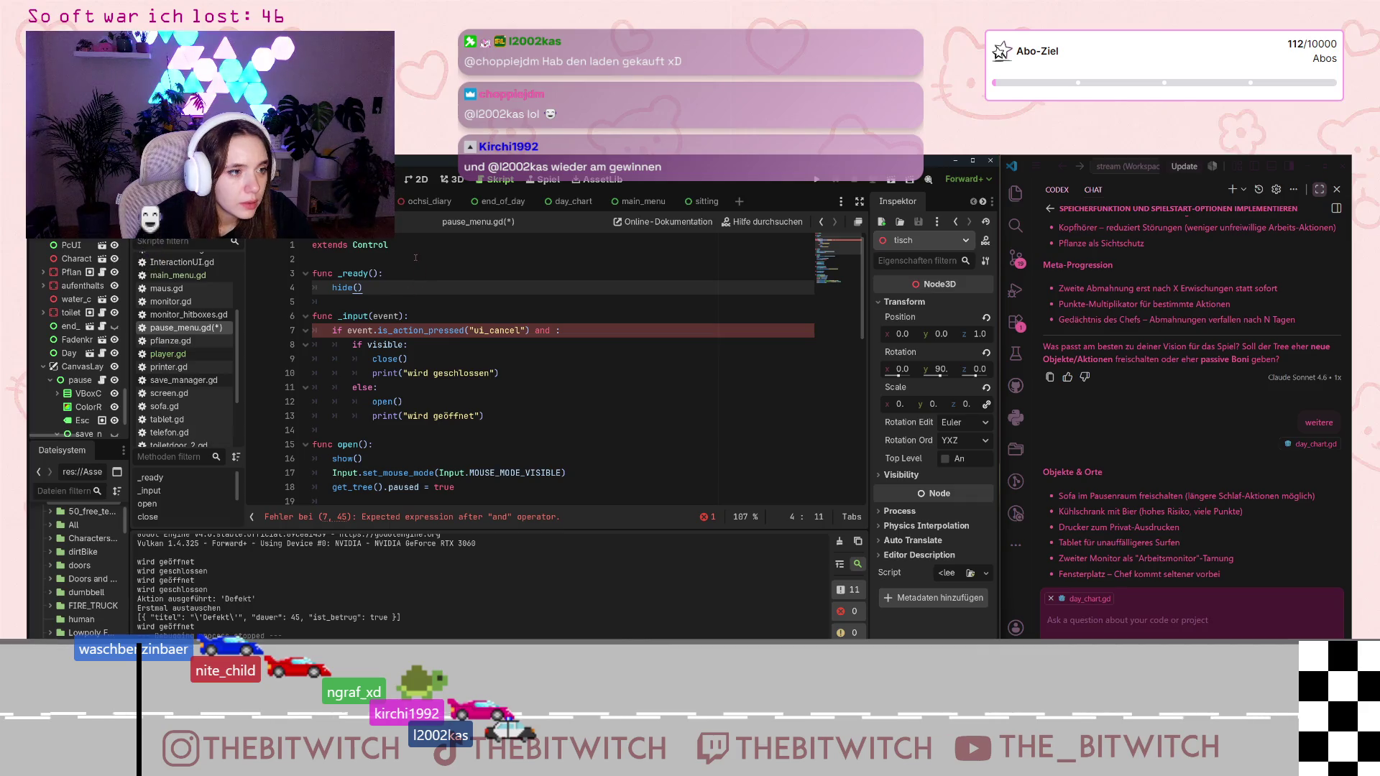
{"action": "left_click", "coordinate": [416, 258]}
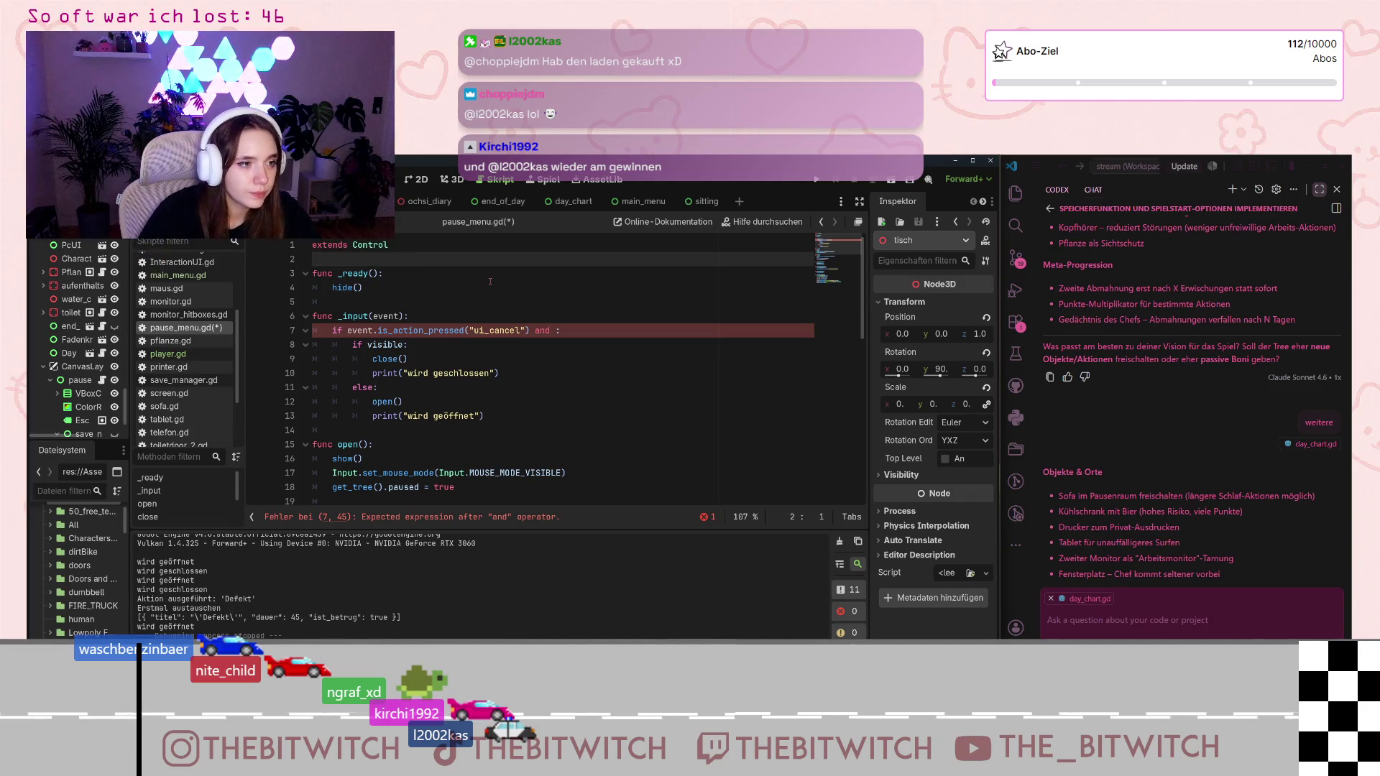
{"action": "key", "text": "Return"}
{"action": "key", "text": "Return"}
{"action": "key", "text": "Up"}
{"action": "key", "text": "Up"}
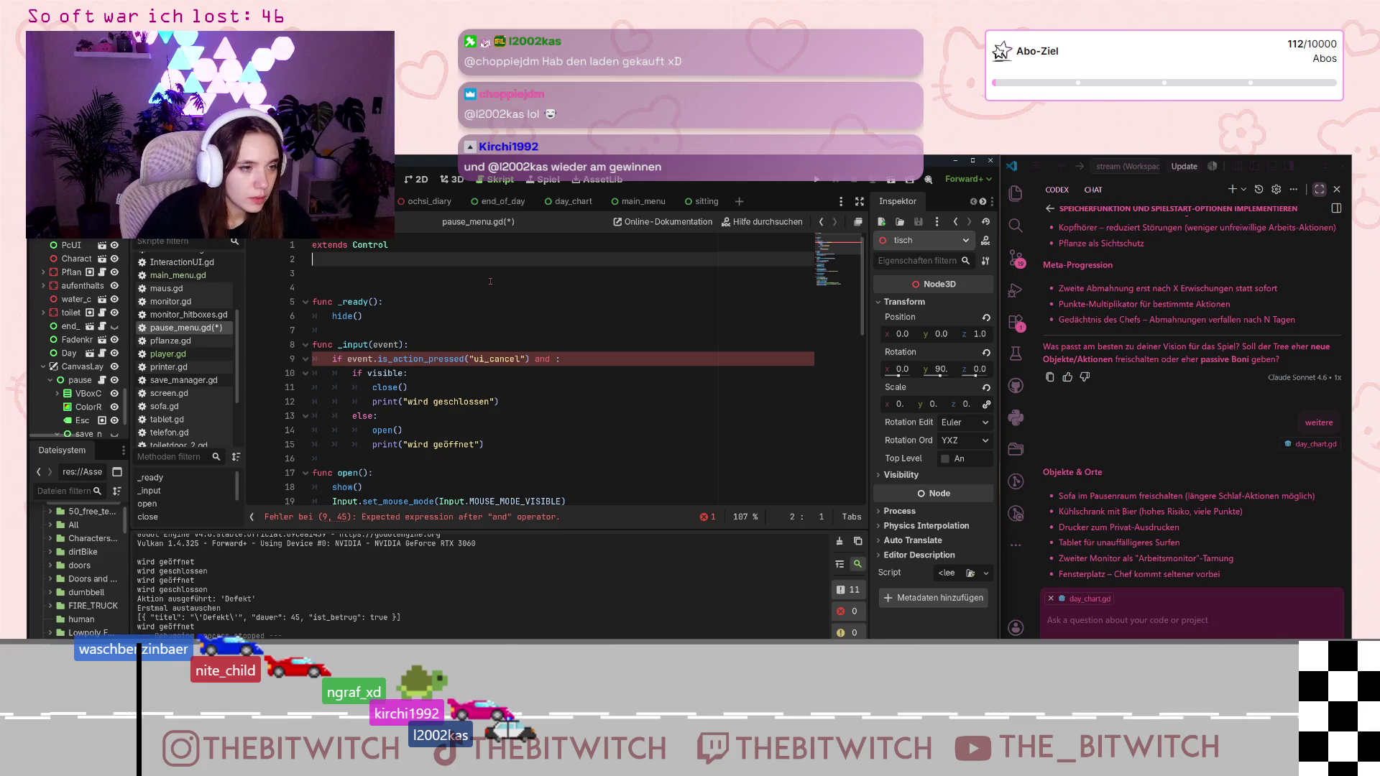
{"action": "key", "text": "Return"}
{"action": "type", "text": "@onr"}
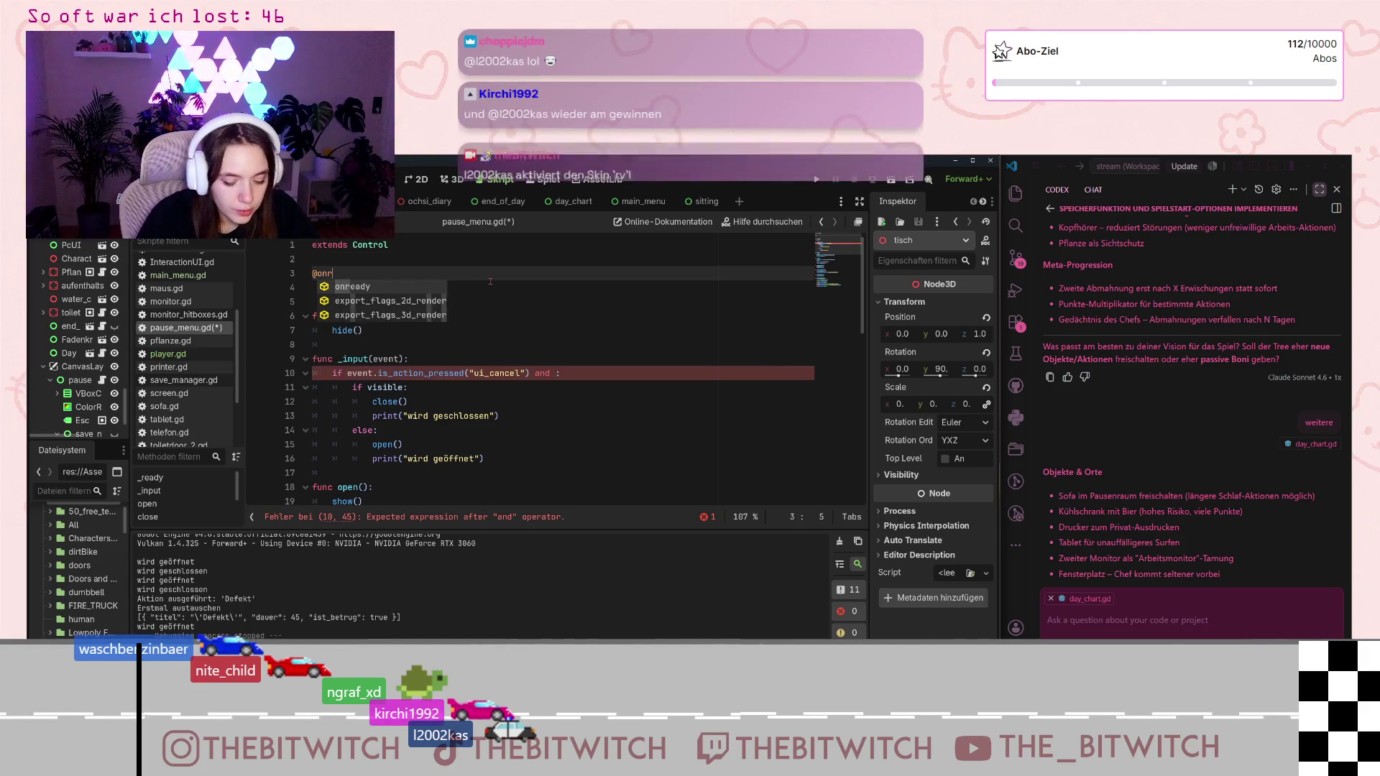
{"action": "key", "text": "Return"}
{"action": "type", "text": "var player"}
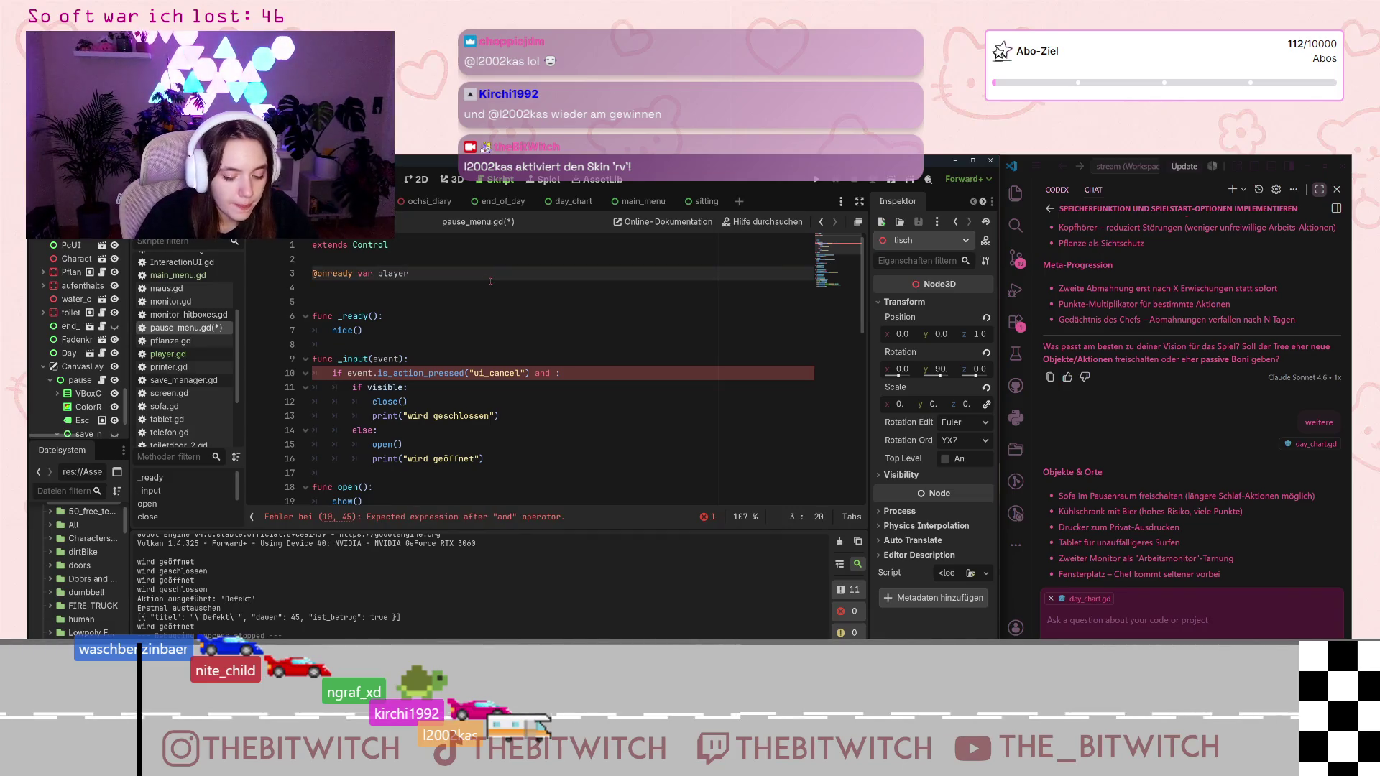
{"action": "type", "text": " = get"}
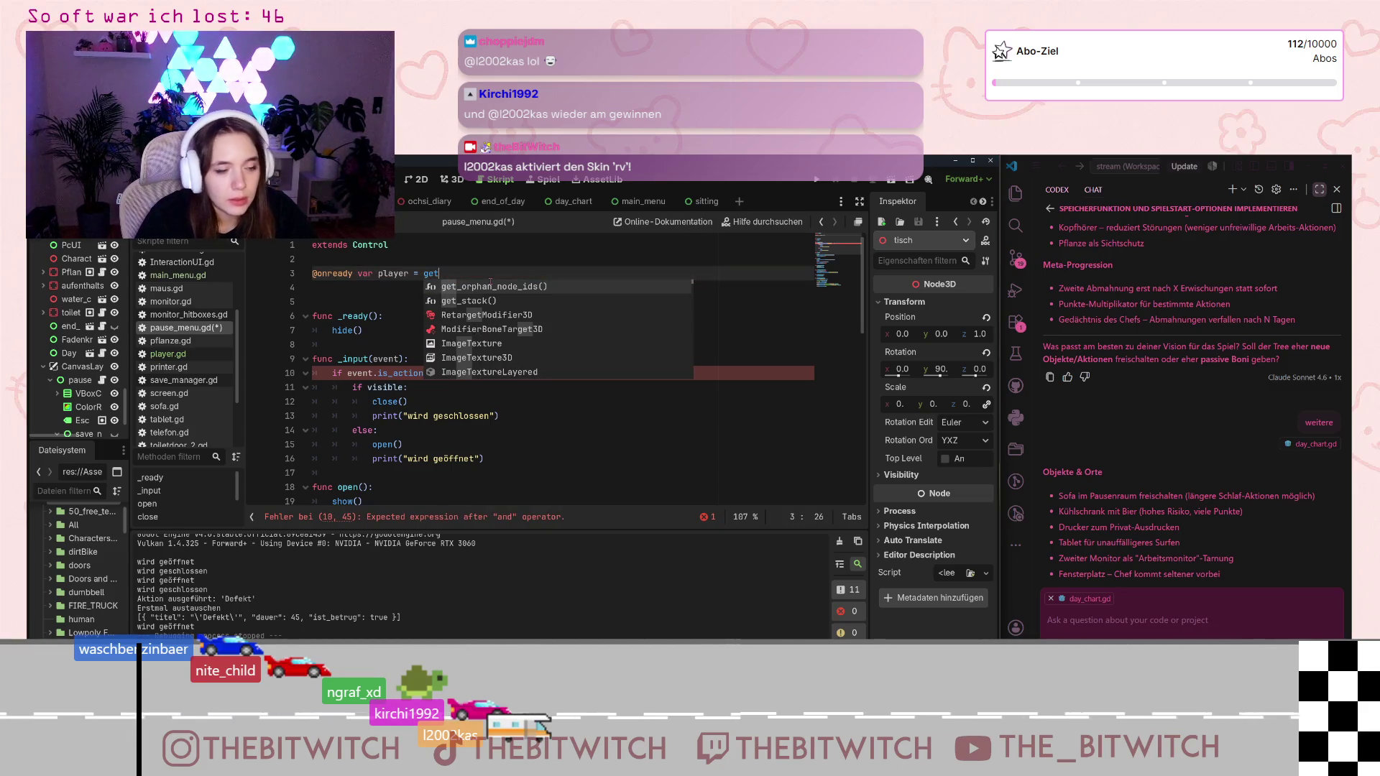
{"action": "type", "text": "_node"}
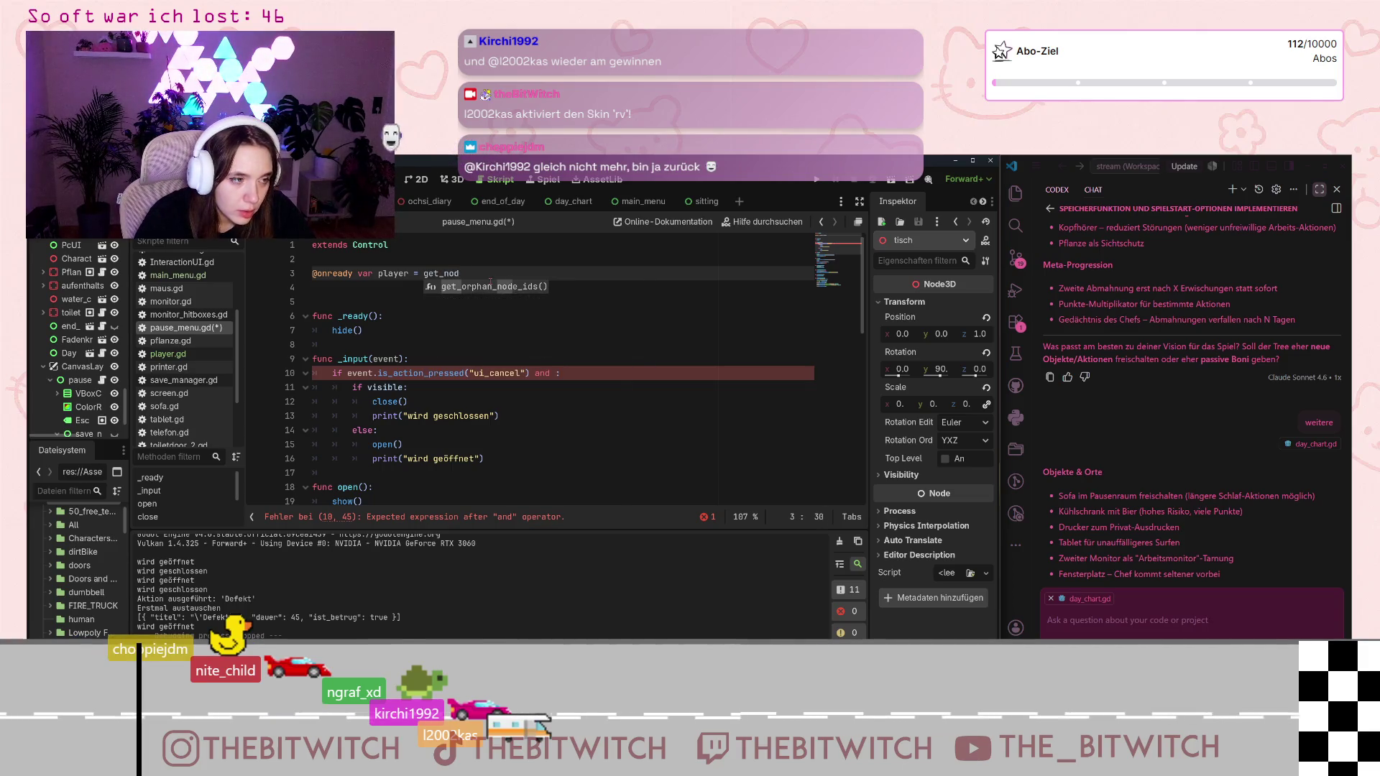
{"action": "key", "text": "BackSpace"}
{"action": "key", "text": "BackSpace"}
{"action": "key", "text": "BackSpace"}
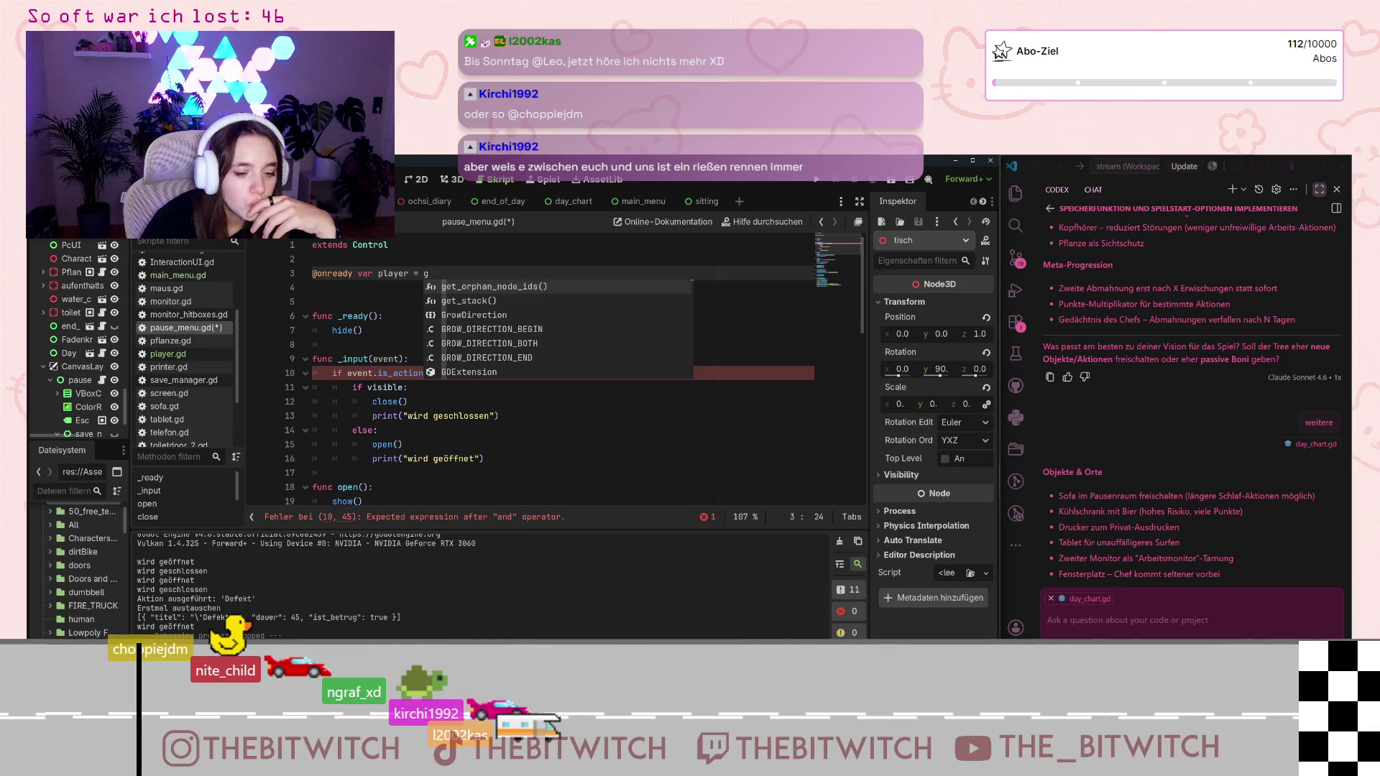
{"action": "key", "text": "alt+Tab"}
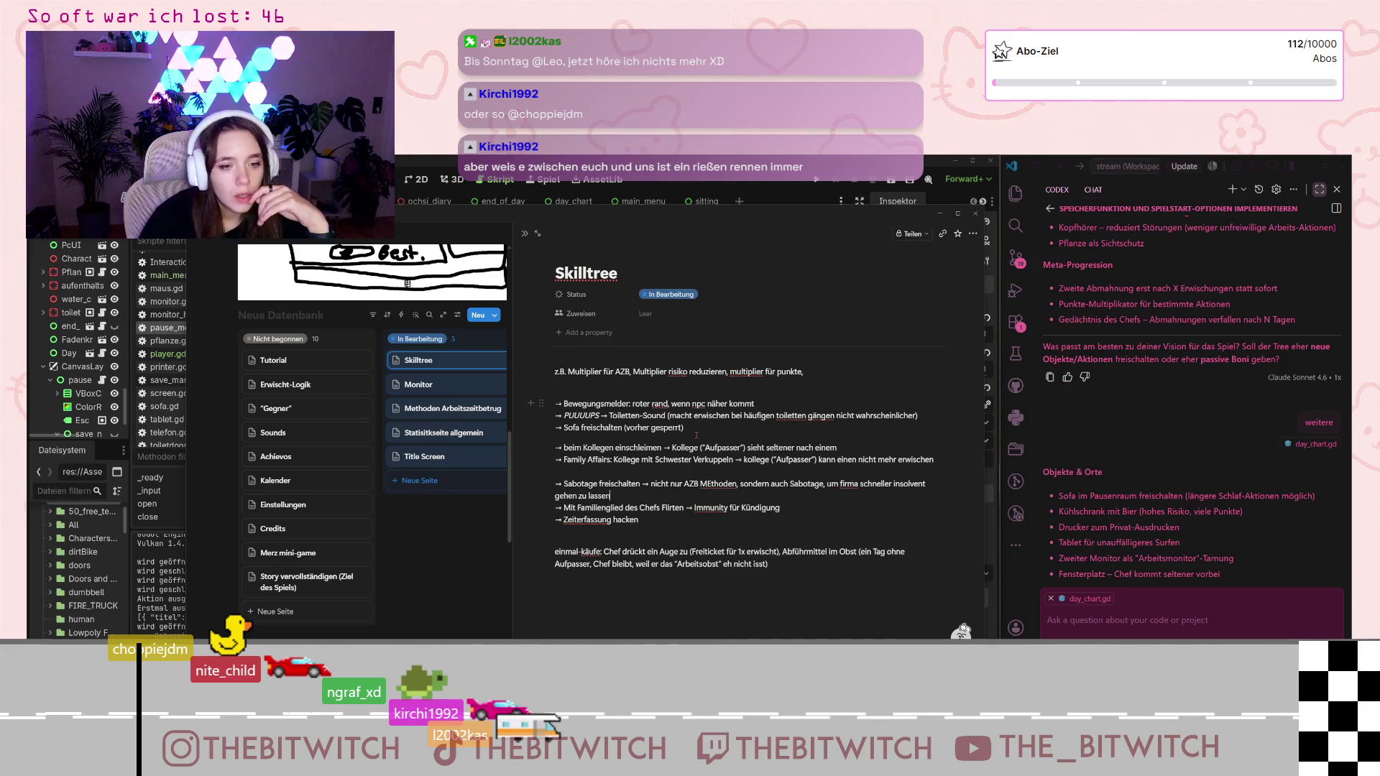
Add the line 'Gestank: Kollege ("Aufpasser") ist nicht so lange in deiner Nähe' below the Aufpasser idea.
{"action": "left_click", "coordinate": [834, 449]}
{"action": "key", "text": "Return"}
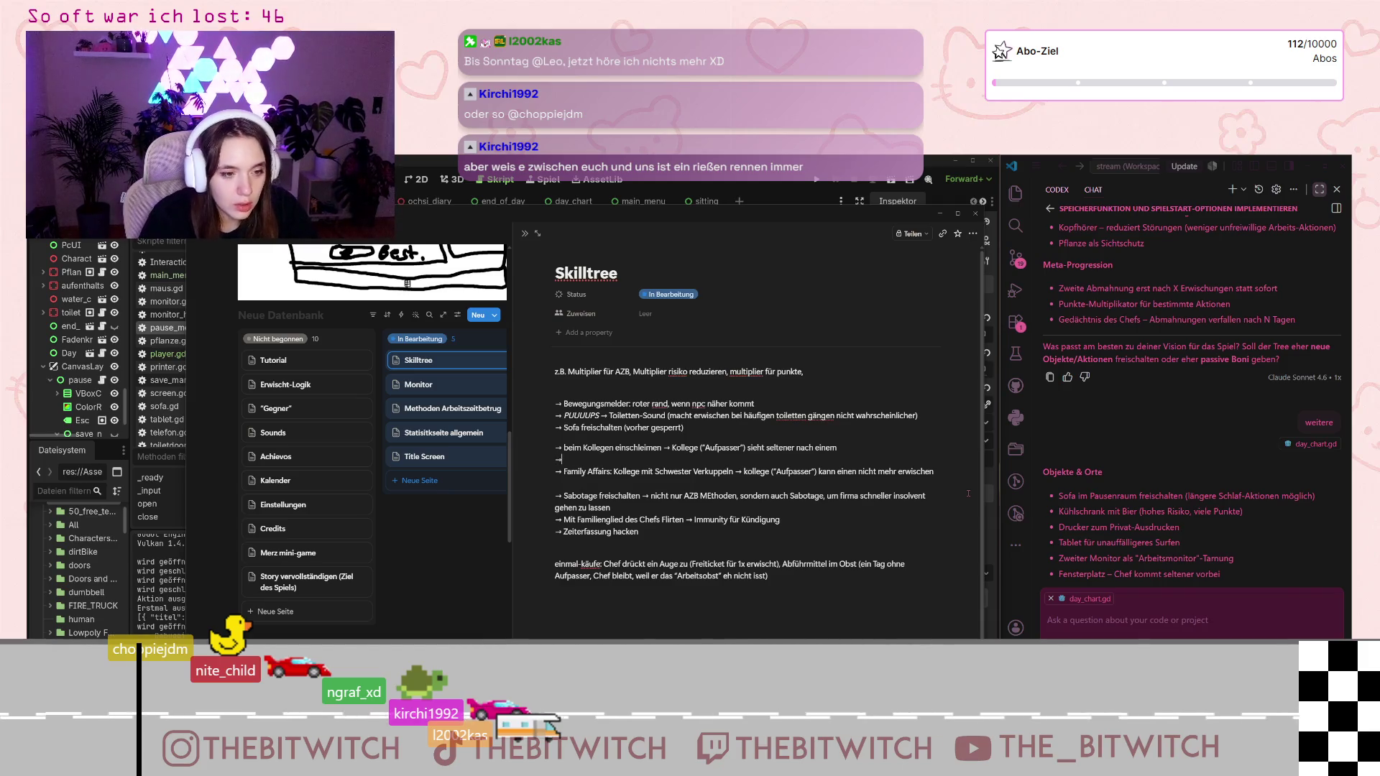
{"action": "type", "text": "stank:"}
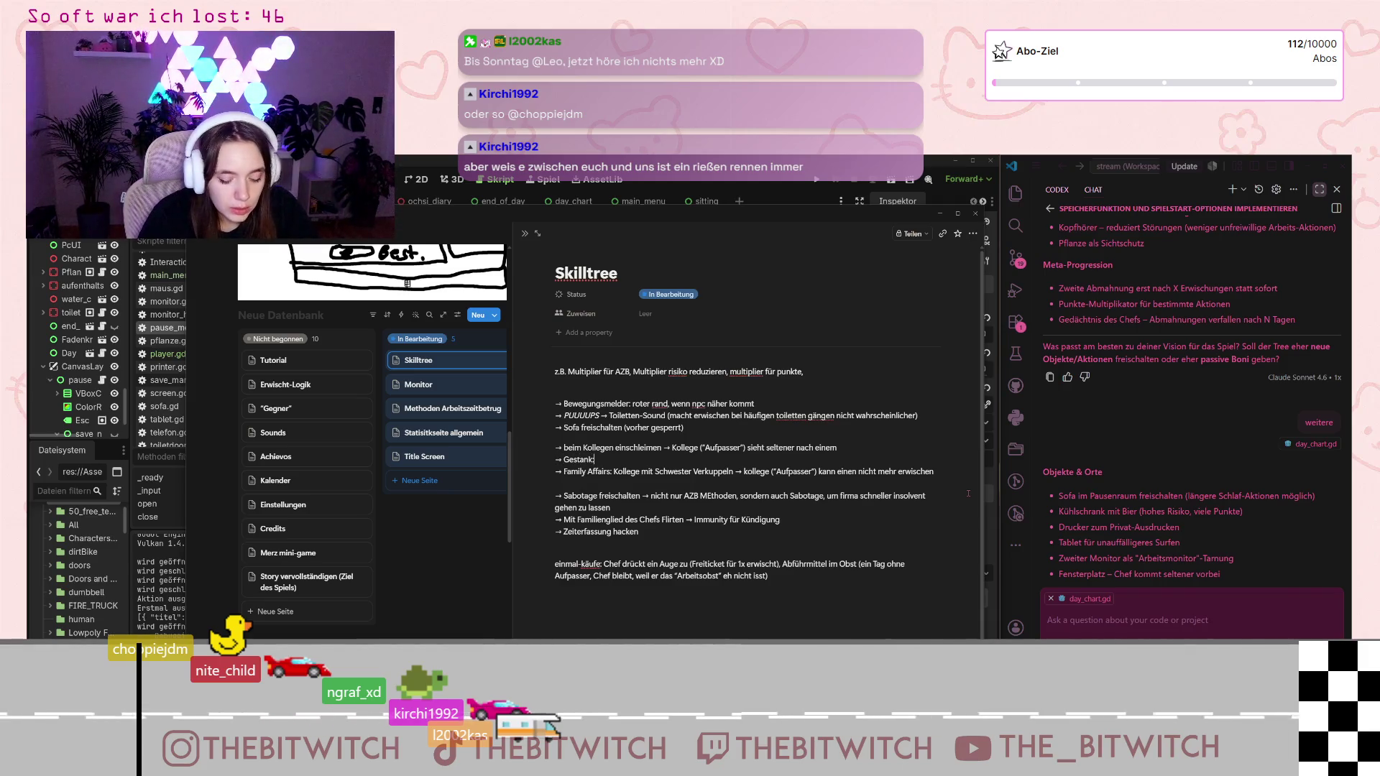
{"action": "type", "text": " Koll"}
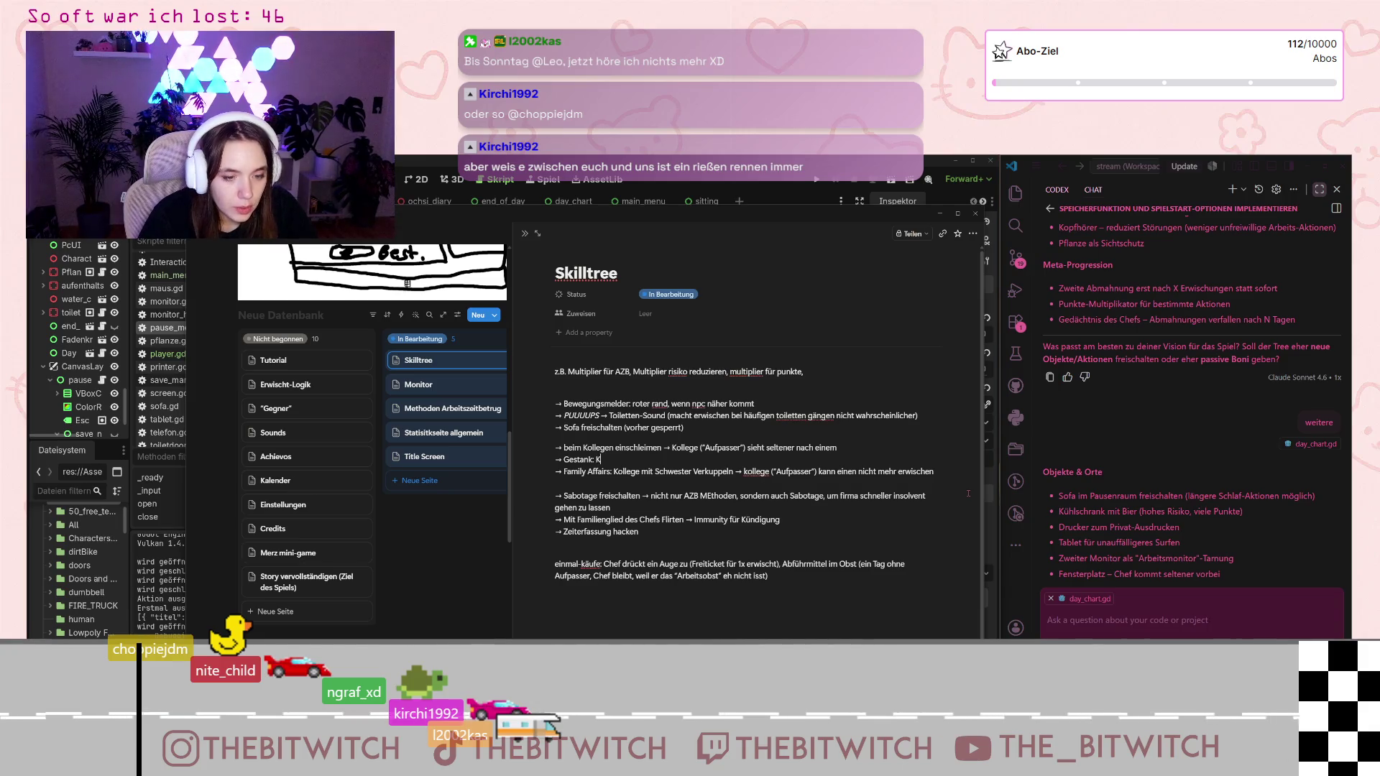
{"action": "type", "text": "ege (\"Au"}
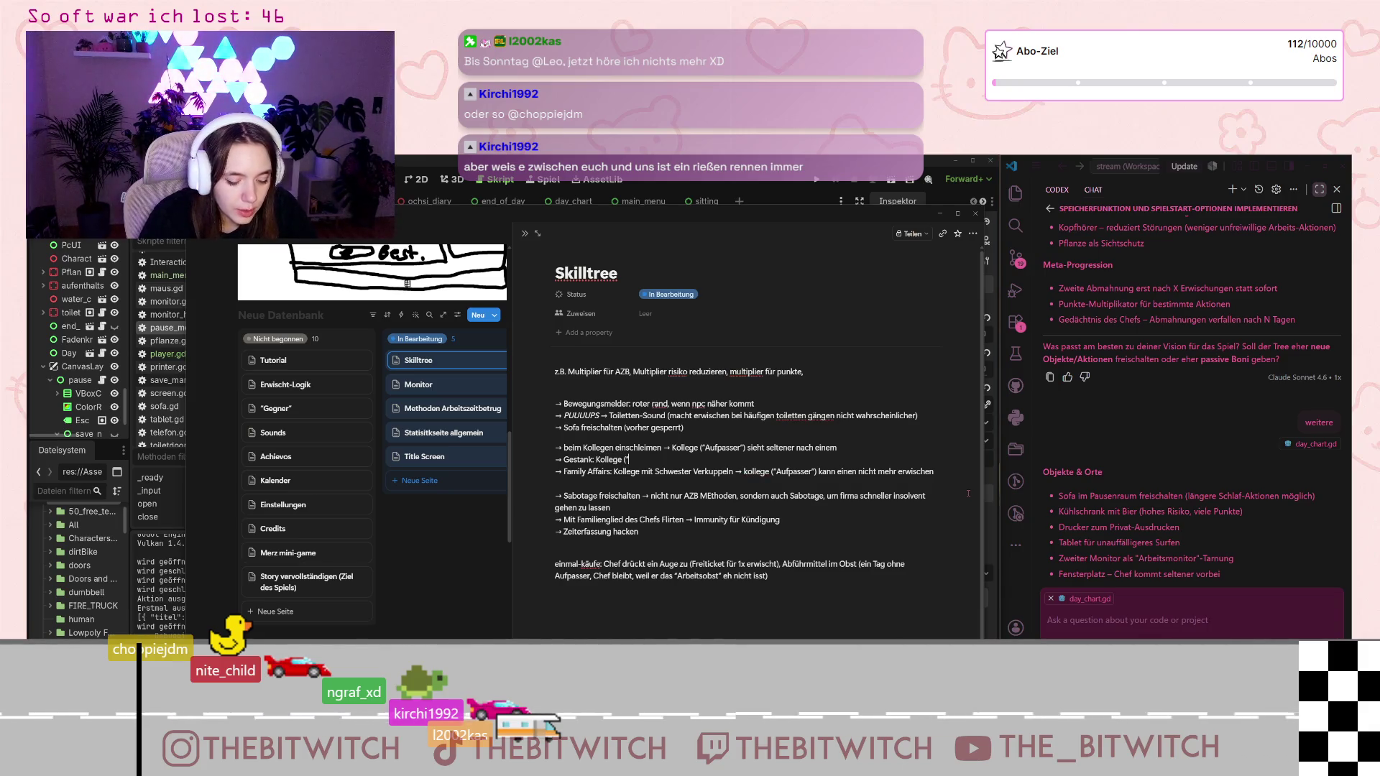
{"action": "type", "text": "fpasser"}
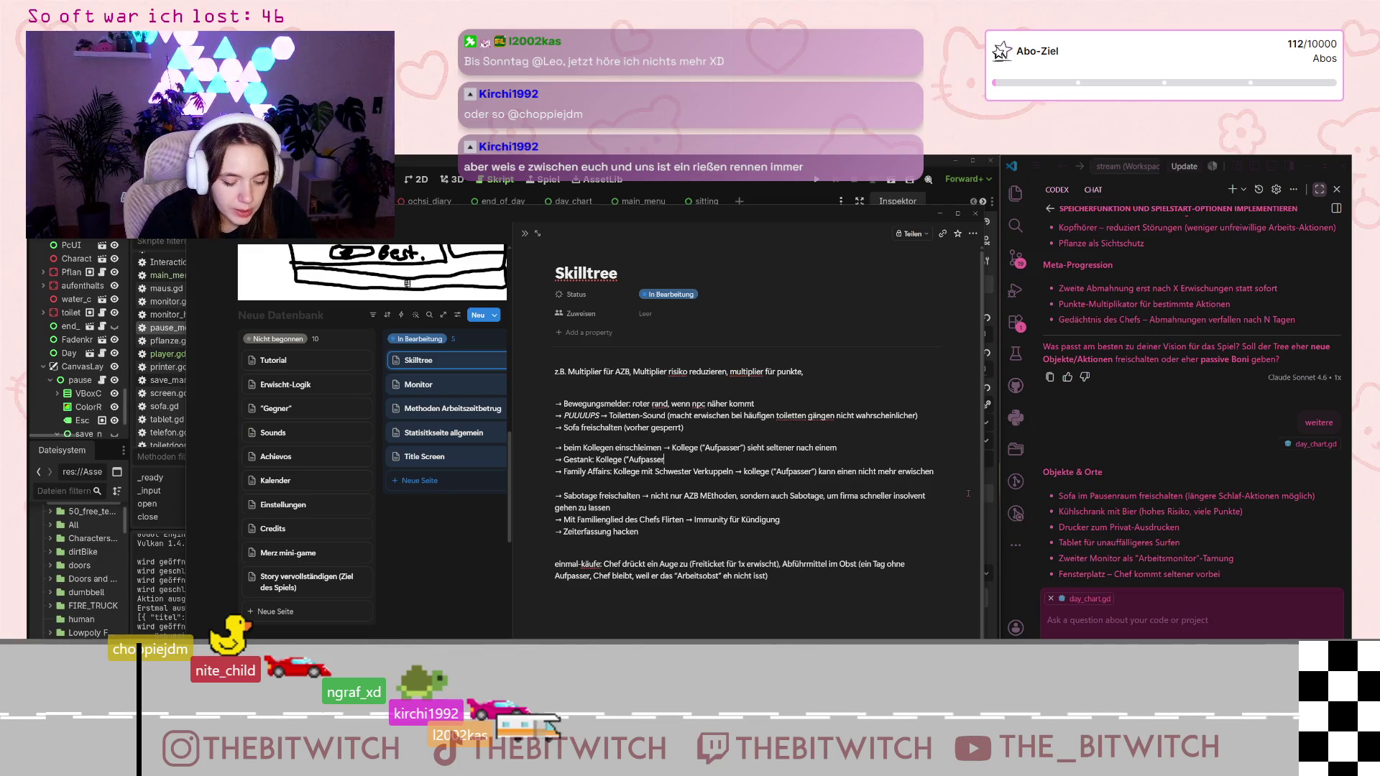
{"action": "type", "text": "\") ist nicht so "}
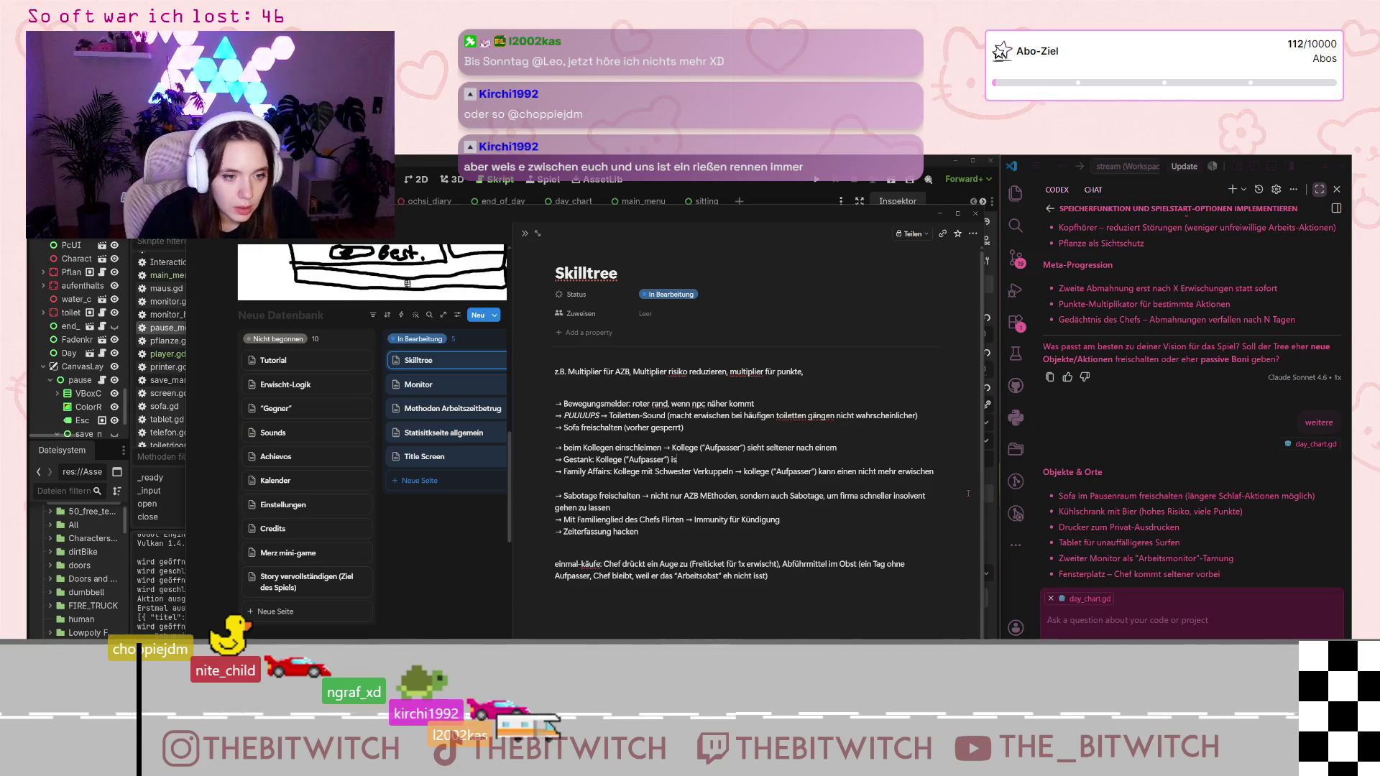
{"action": "type", "text": "lange in dein"}
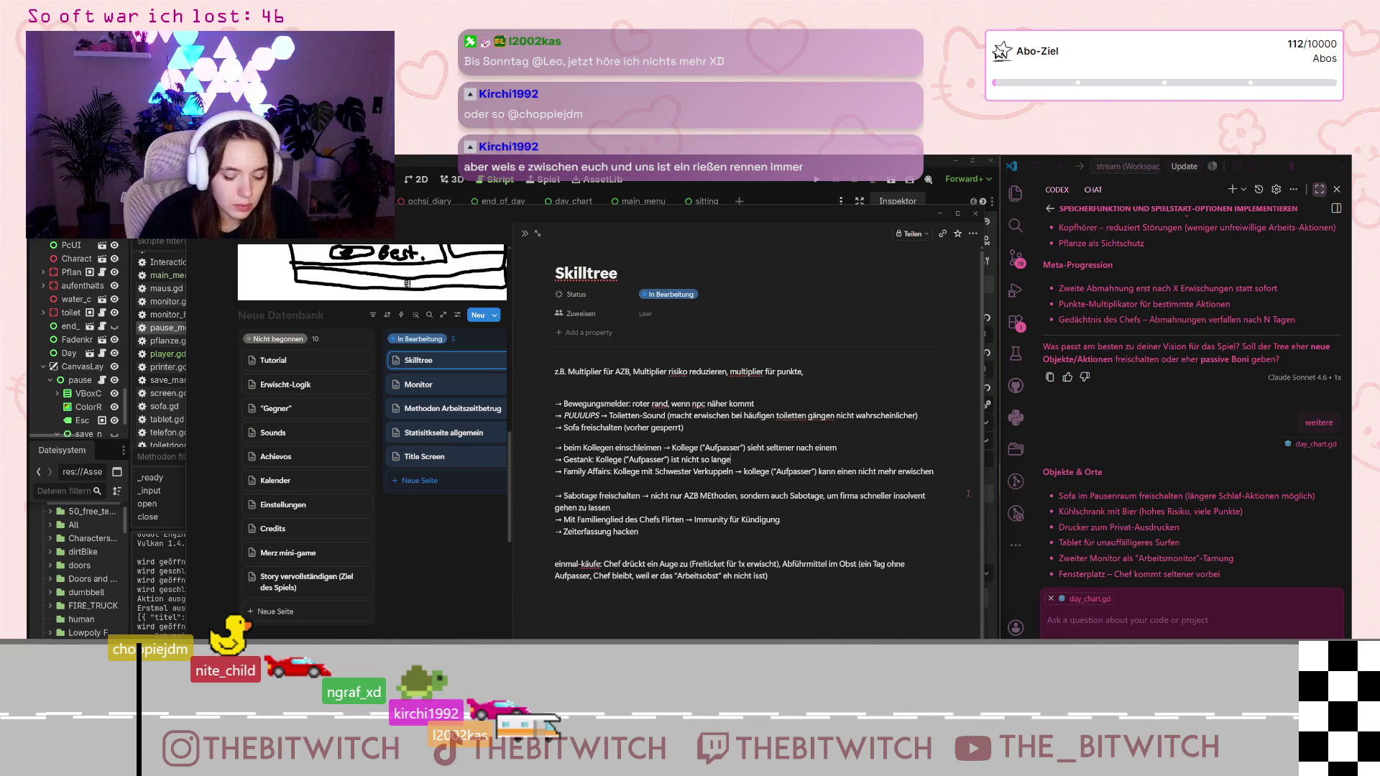
{"action": "type", "text": "er Nähe"}
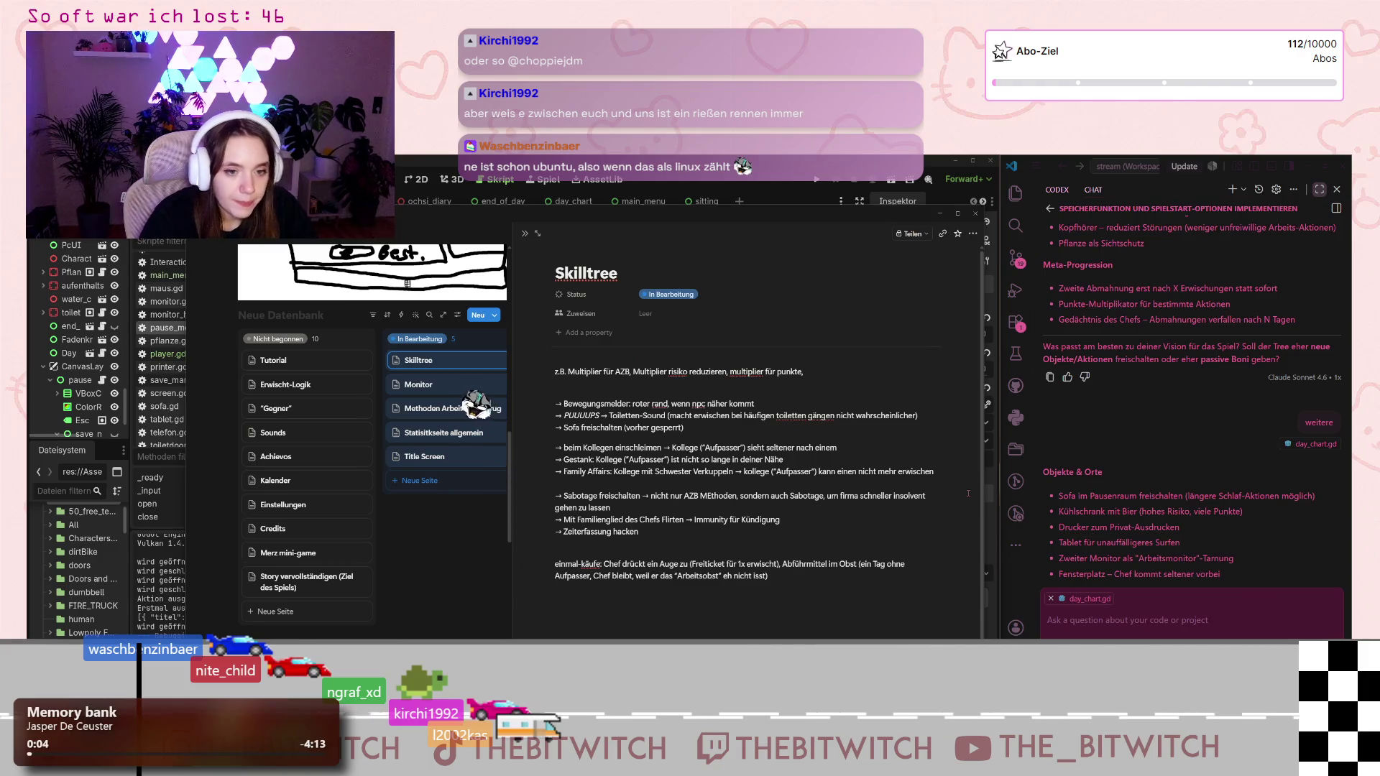